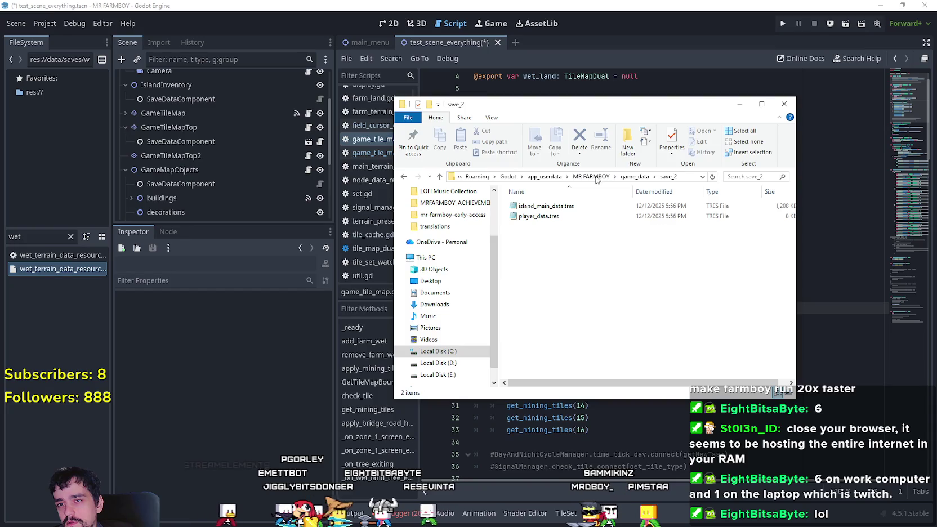
Duplicate save_2 as 'save_2 - Copy' in game_data, minimise Explorer, and clear Godot's file filter
{"action": "right_click", "coordinate": [544, 226]}
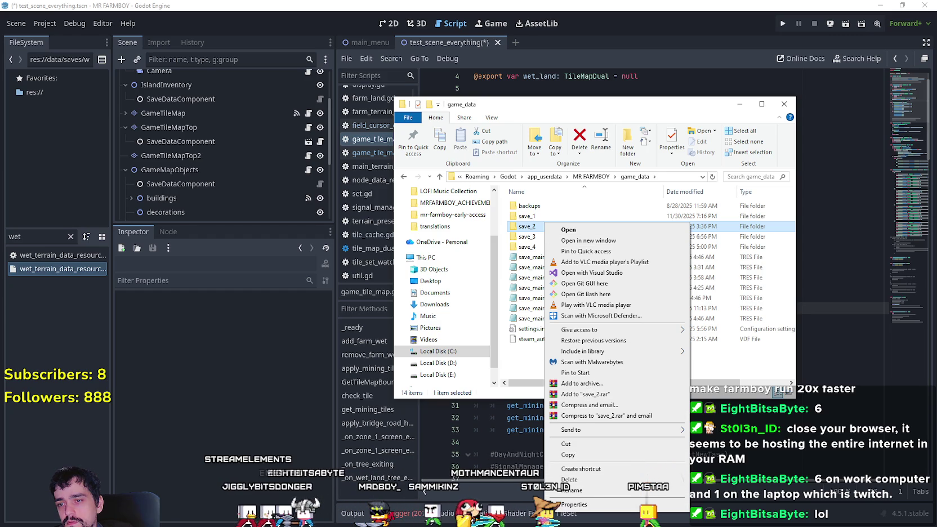
{"action": "left_click", "coordinate": [590, 455]}
{"action": "right_click", "coordinate": [567, 369]}
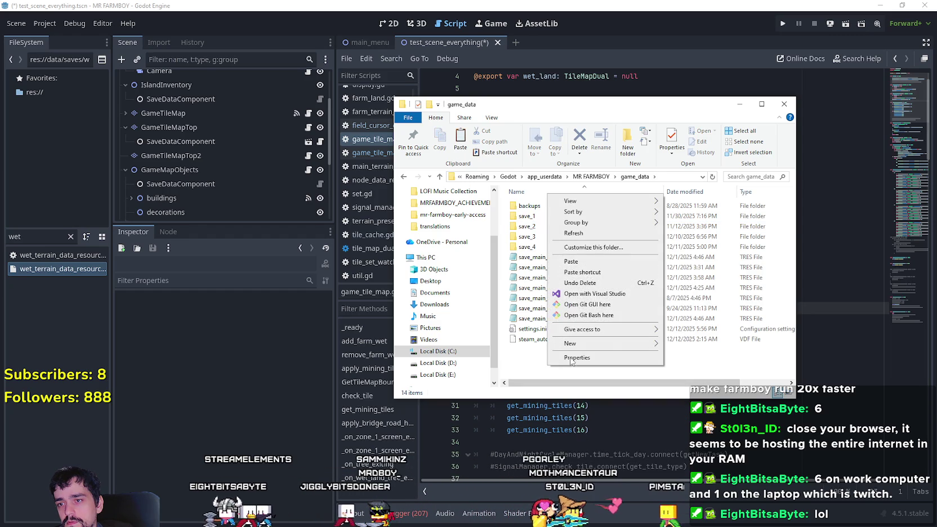
{"action": "left_click", "coordinate": [583, 264]}
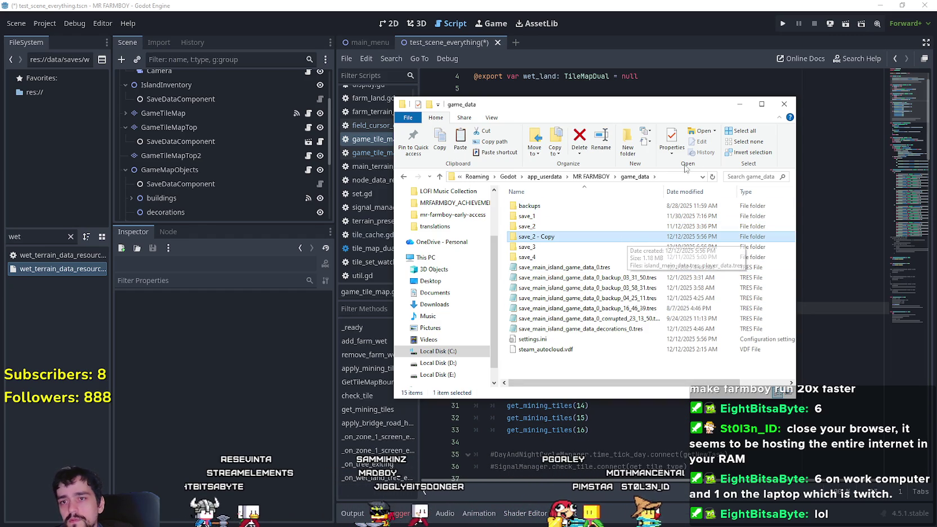
{"action": "left_click", "coordinate": [737, 106]}
{"action": "left_click", "coordinate": [72, 239]}
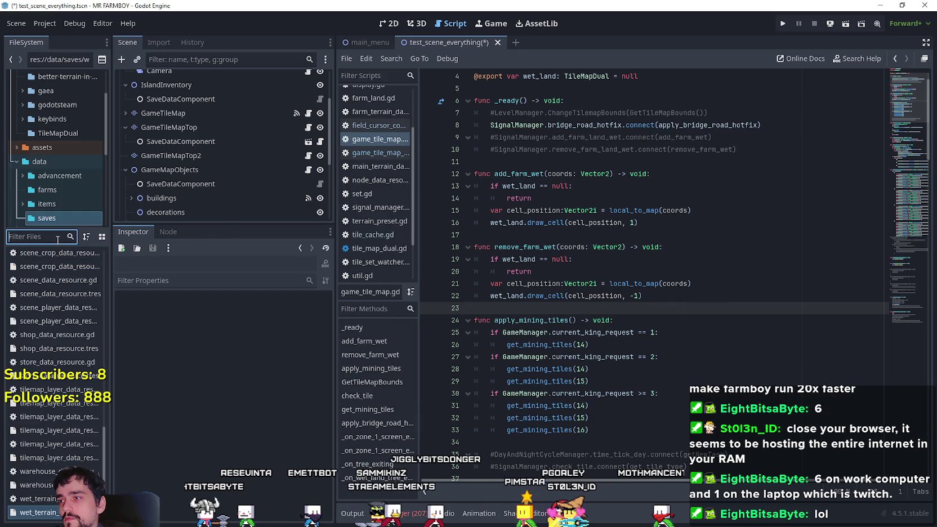
Filter the FileSystem for 'farm_t' and open farm_terrain_data_resource.gd in the script editor
{"action": "left_click", "coordinate": [199, 129]}
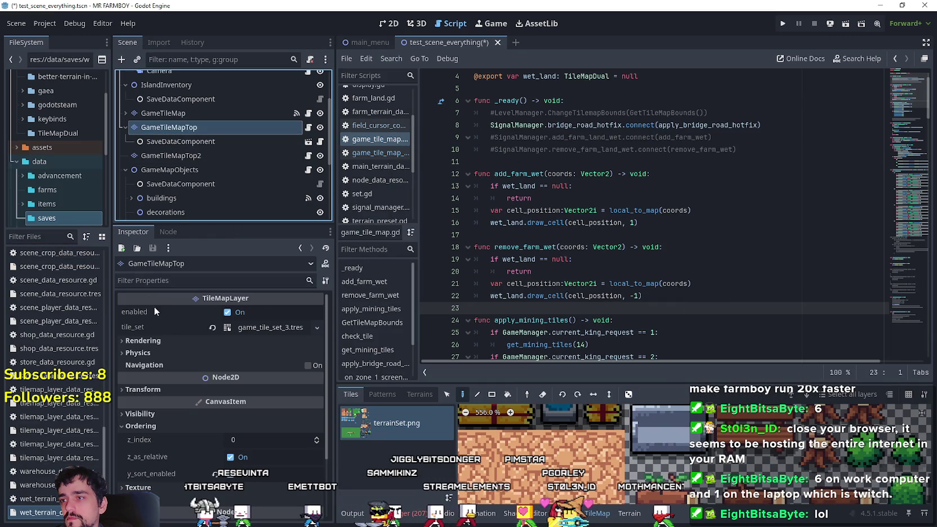
{"action": "left_click", "coordinate": [169, 141]}
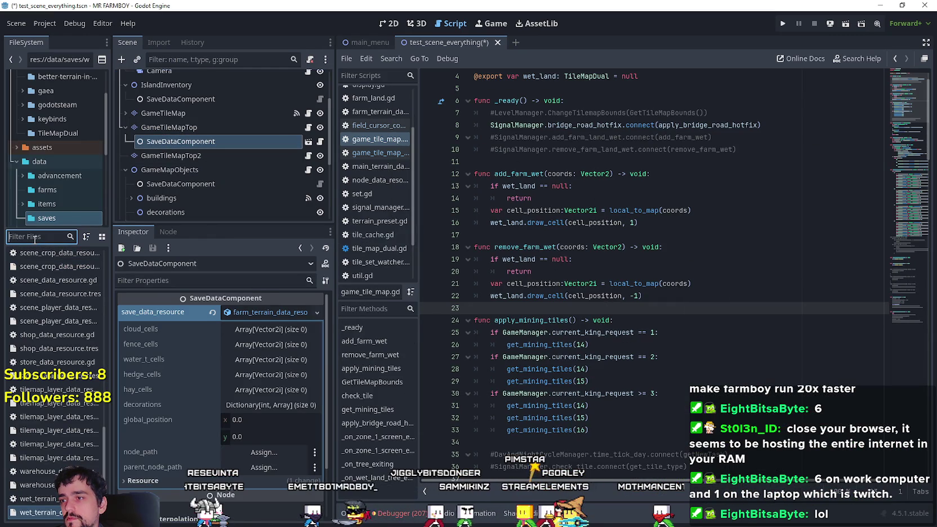
{"action": "type", "text": "farm_t"}
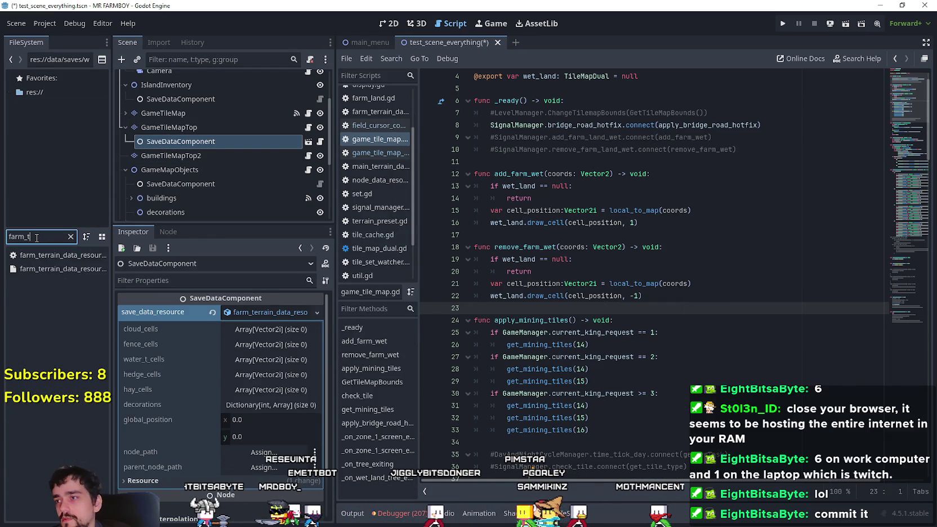
{"action": "double_click", "coordinate": [73, 255]}
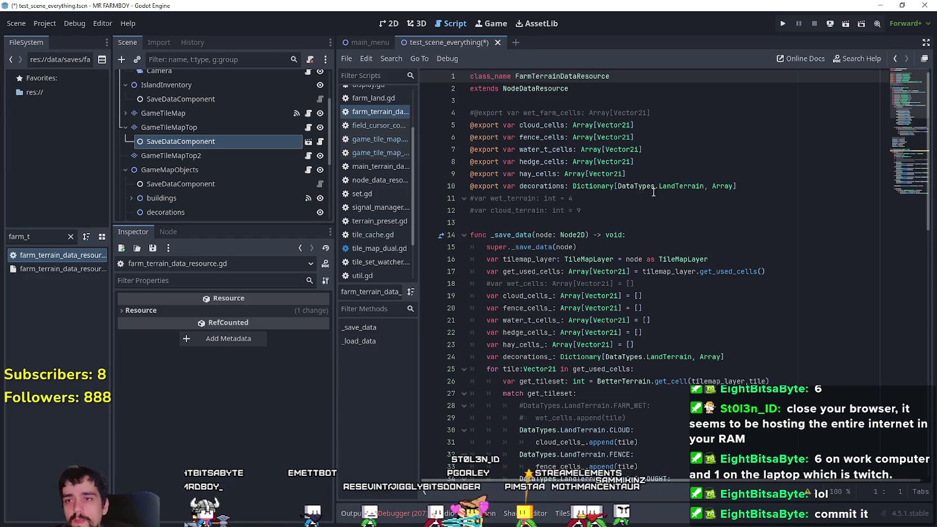
Uncomment the FARM_WET match branch, wet_cells append and wet_farm_cells assignment in _save_data
{"action": "left_click", "coordinate": [475, 113]}
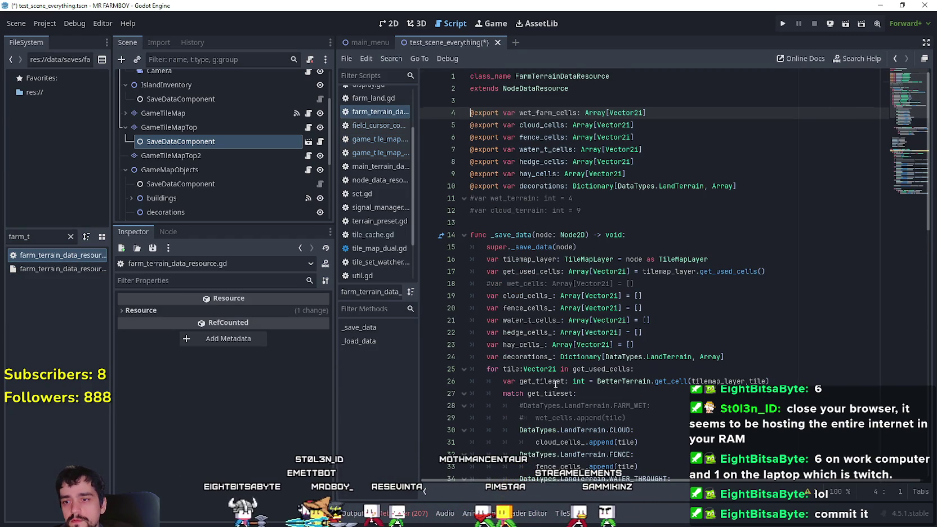
{"action": "scroll", "coordinate": [558, 388], "scroll_direction": "down", "scroll_amount": 1}
{"action": "left_click", "coordinate": [523, 369]}
{"action": "key", "text": "BackSpace"}
{"action": "key", "text": "Down"}
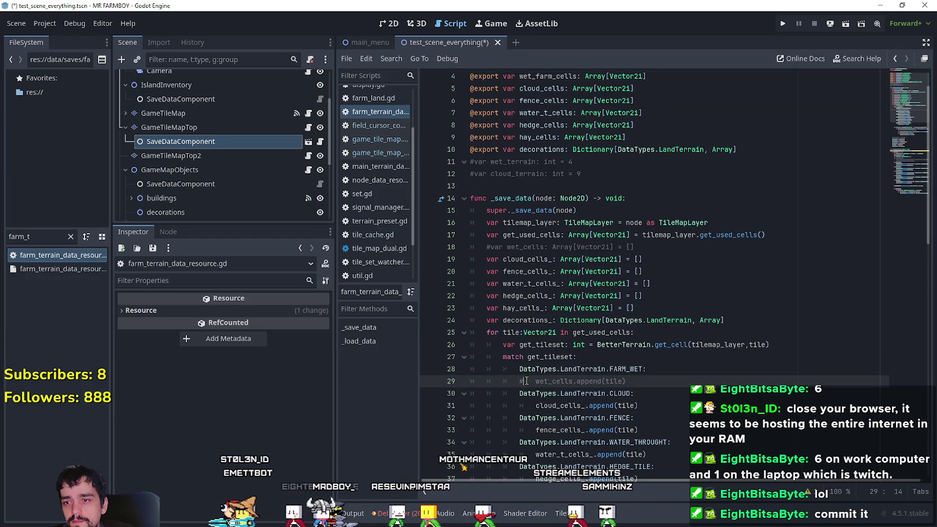
{"action": "scroll", "coordinate": [540, 366], "scroll_direction": "down", "scroll_amount": 10}
{"action": "left_click", "coordinate": [490, 246]}
{"action": "key", "text": "BackSpace"}
Check that the wet_farm_cells and wet_cells names match their declarations
{"action": "scroll", "coordinate": [507, 274], "scroll_direction": "down", "scroll_amount": 2}
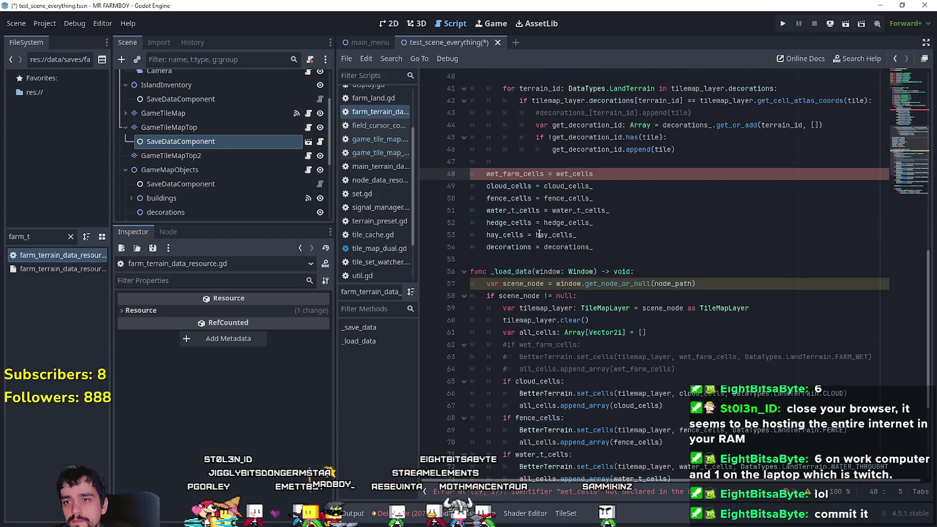
{"action": "scroll", "coordinate": [539, 235], "scroll_direction": "up", "scroll_amount": 5}
{"action": "scroll", "coordinate": [593, 267], "scroll_direction": "up", "scroll_amount": 8}
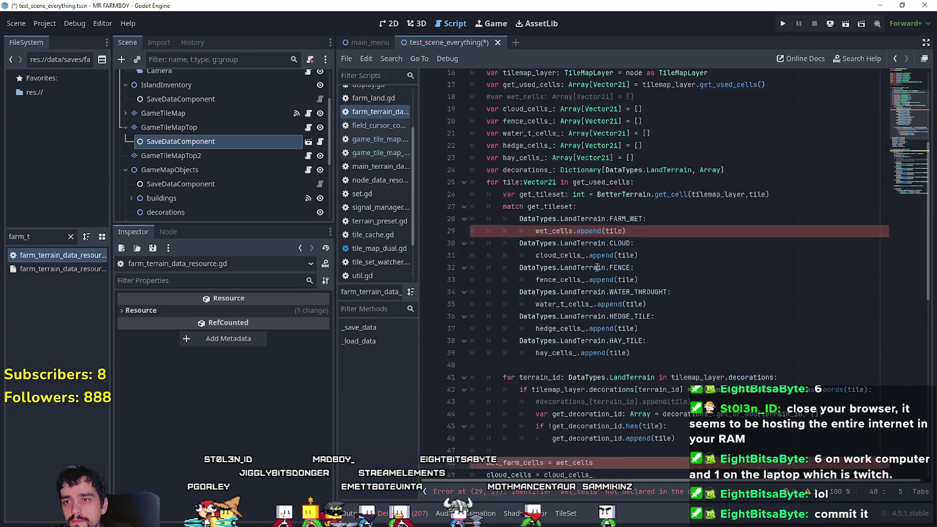
{"action": "left_click", "coordinate": [535, 112]}
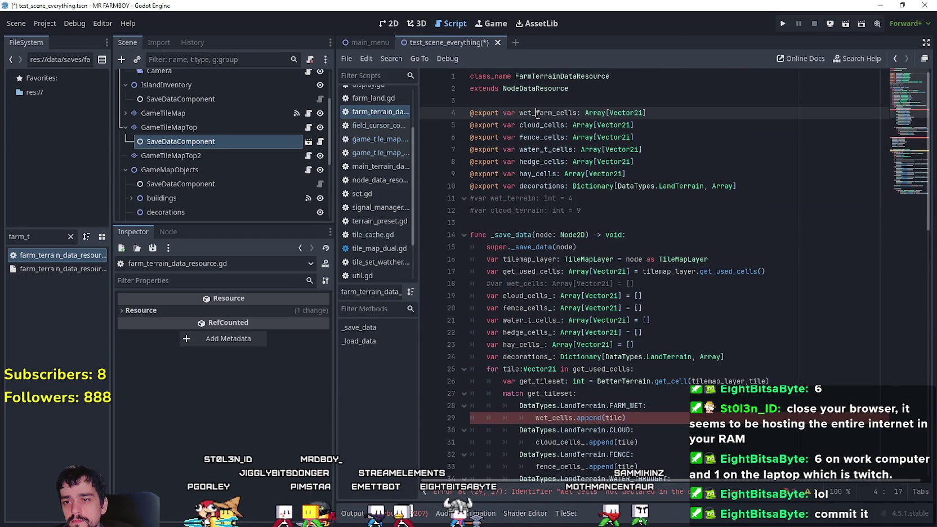
{"action": "left_click", "coordinate": [549, 417]}
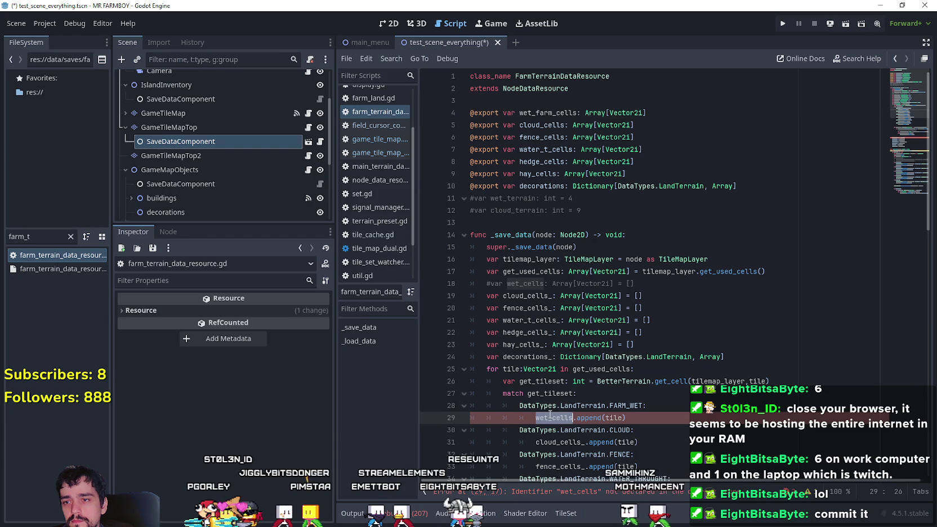
{"action": "left_click", "coordinate": [493, 285]}
{"action": "scroll", "coordinate": [498, 304], "scroll_direction": "down", "scroll_amount": 13}
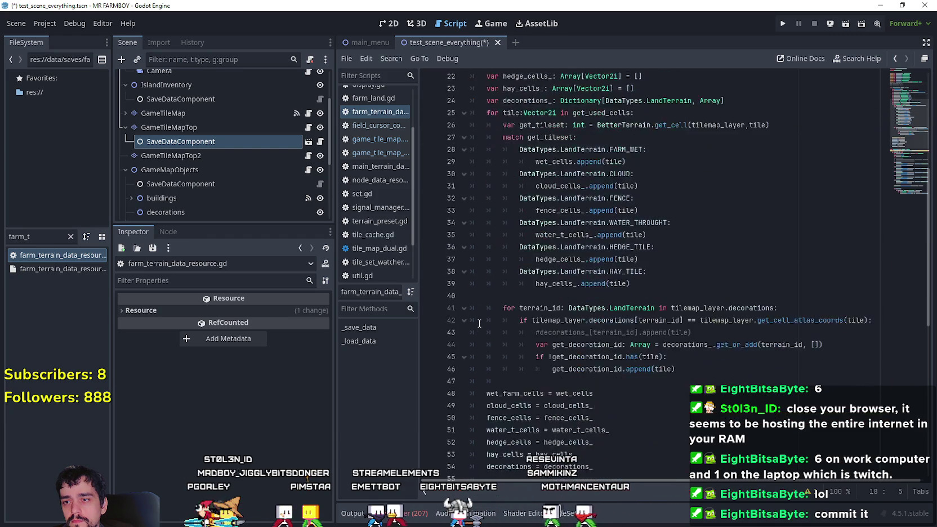
Uncomment the wet_farm_cells check, set_cells call and append in the _load_data block
{"action": "left_click", "coordinate": [502, 325]}
{"action": "key", "text": "Delete"}
{"action": "key", "text": "Down"}
{"action": "key", "text": "Delete"}
{"action": "key", "text": "Down"}
{"action": "key", "text": "Delete"}
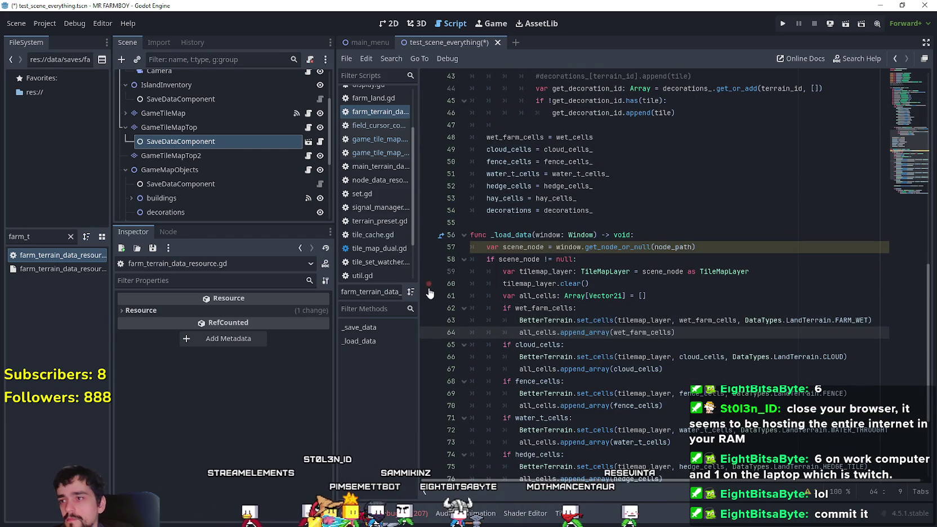
{"action": "left_click", "coordinate": [186, 112]}
{"action": "left_click", "coordinate": [126, 113]}
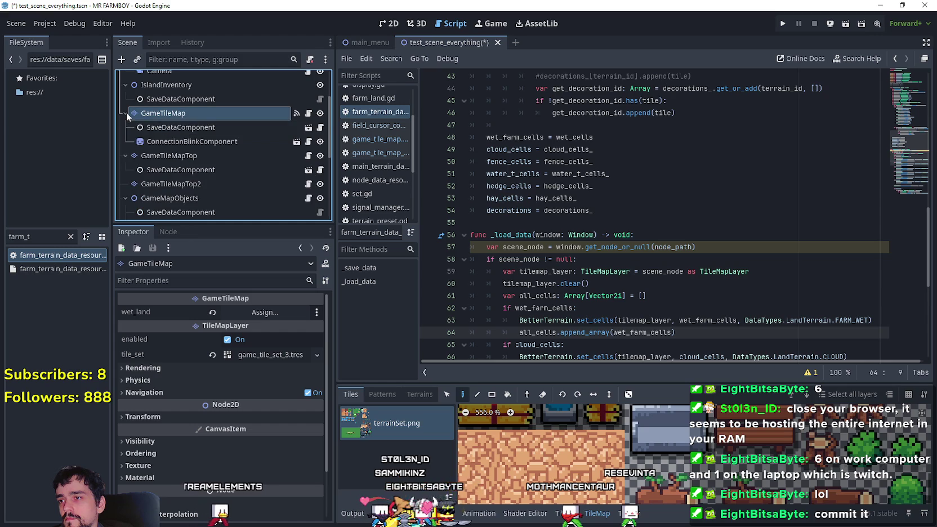
Inspect GameTileMap's SaveDataComponent, save with Ctrl+S, and run the Mr Farmboy project
{"action": "left_click", "coordinate": [181, 127]}
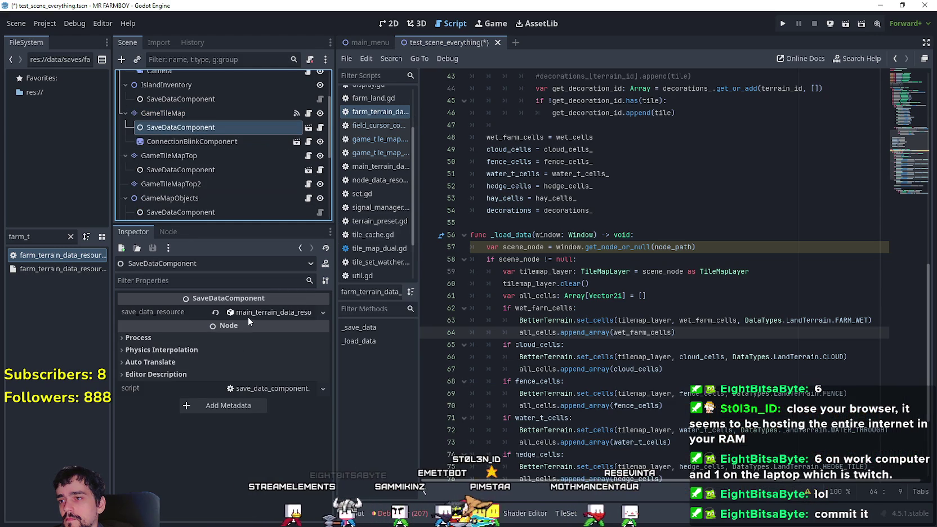
{"action": "scroll", "coordinate": [200, 436], "scroll_direction": "down", "scroll_amount": 5}
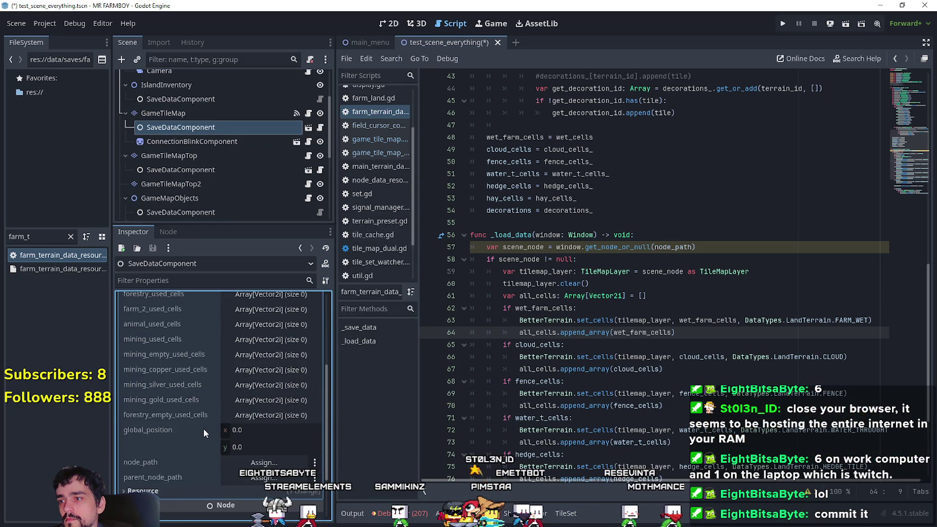
{"action": "left_click", "coordinate": [678, 221]}
{"action": "key", "text": "ctrl+s"}
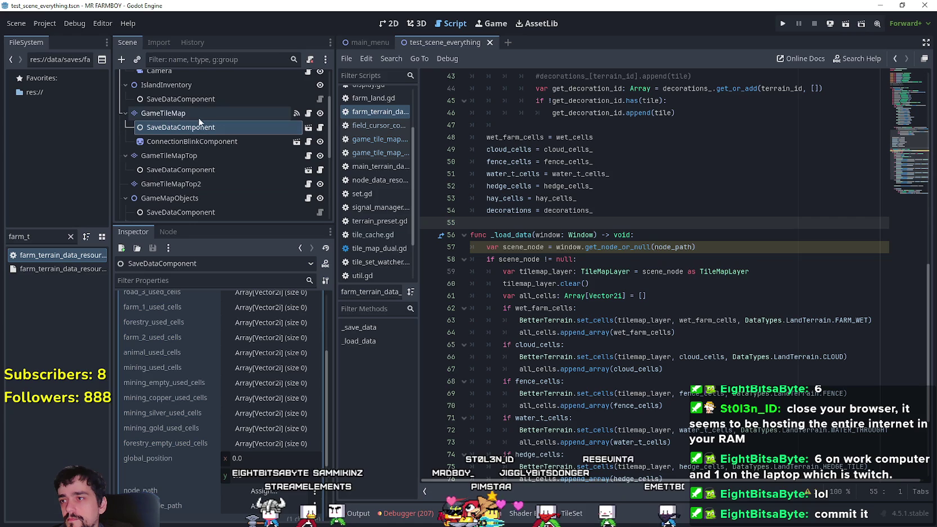
{"action": "left_click", "coordinate": [781, 25]}
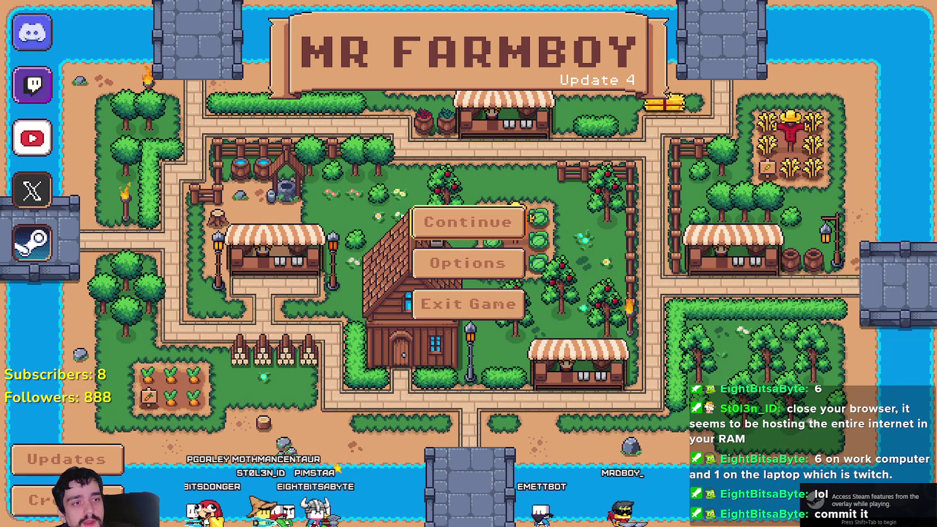
Load the Save 2 farm, walk the farmer right, and pause the game with Escape
{"action": "left_click", "coordinate": [493, 224]}
{"action": "left_click", "coordinate": [495, 258]}
{"action": "left_click", "coordinate": [387, 260]}
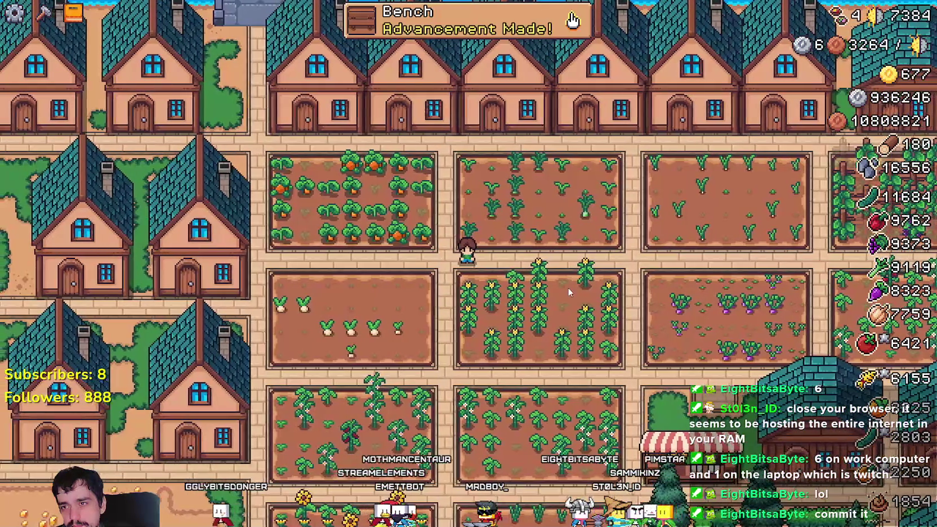
{"action": "key", "text": "d"}
{"action": "scroll", "coordinate": [650, 274], "scroll_direction": "down", "scroll_amount": 6}
{"action": "scroll", "coordinate": [438, 168], "scroll_direction": "up", "scroll_amount": 3}
{"action": "scroll", "coordinate": [438, 168], "scroll_direction": "up", "scroll_amount": 5}
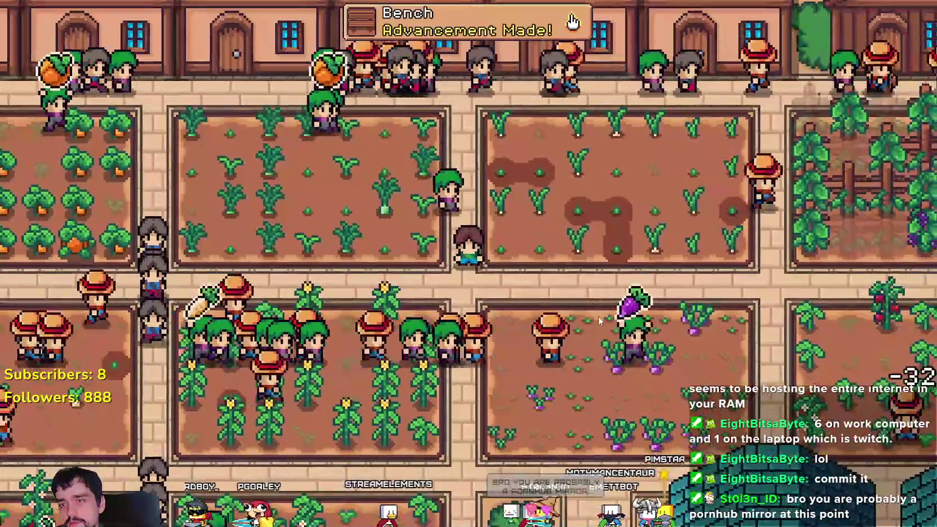
{"action": "key", "text": "Escape"}
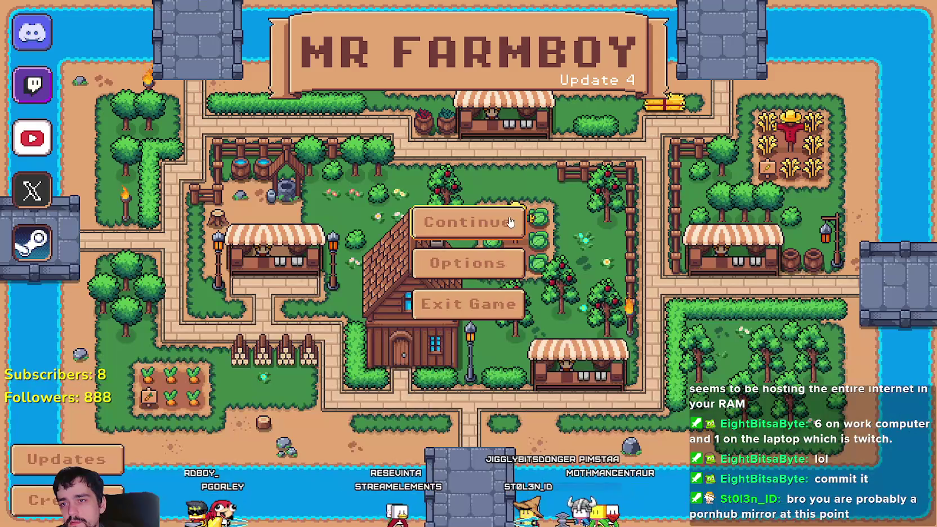
Reload the Save 2 farm from the Continue menu
{"action": "left_click", "coordinate": [509, 222]}
{"action": "left_click", "coordinate": [541, 243]}
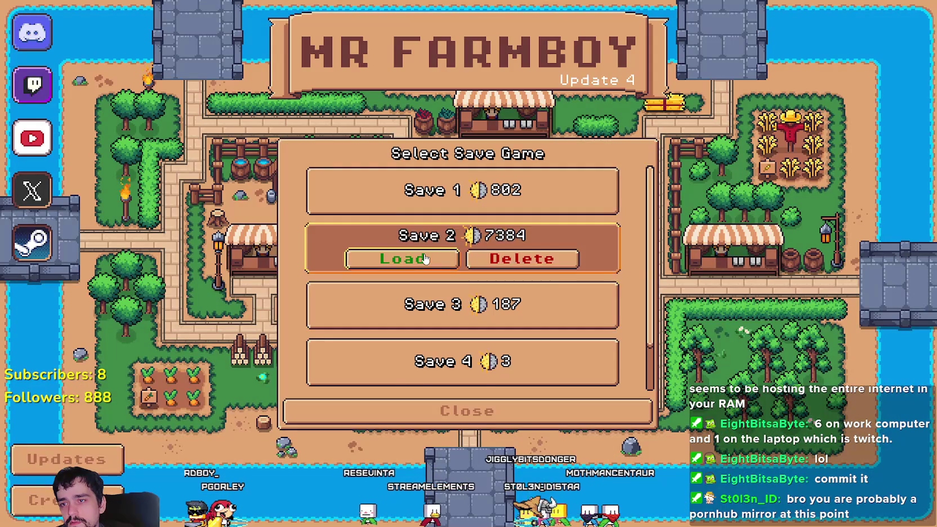
{"action": "left_click", "coordinate": [546, 270]}
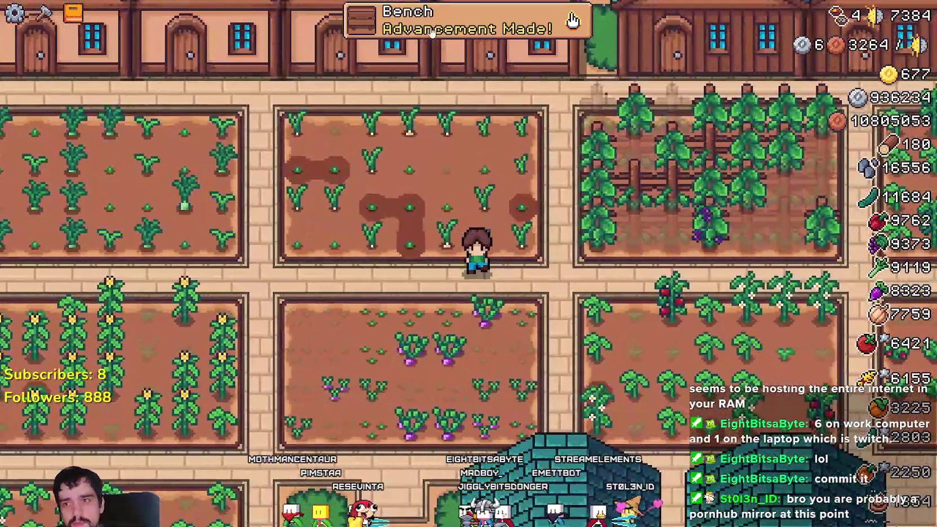
Browse the Workers and Animals categories in Advancements, then close it
{"action": "left_click", "coordinate": [569, 19]}
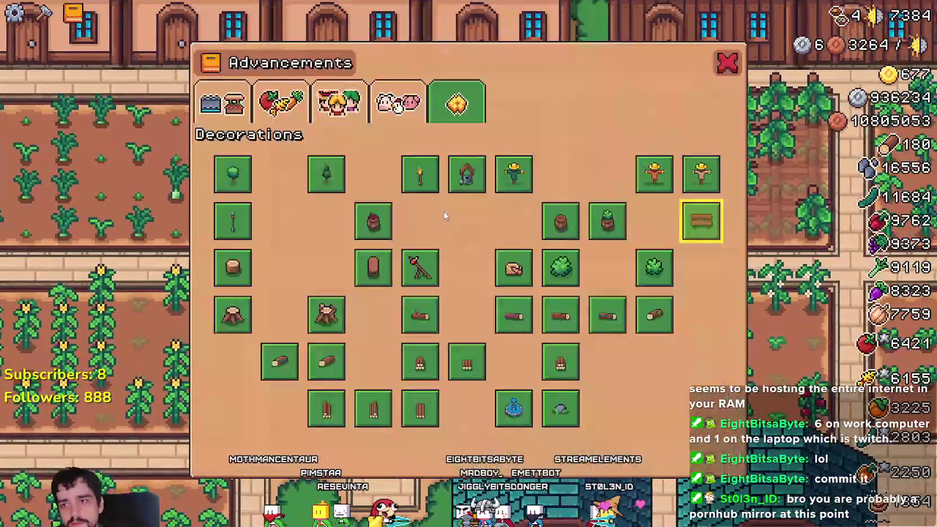
{"action": "left_click", "coordinate": [363, 121]}
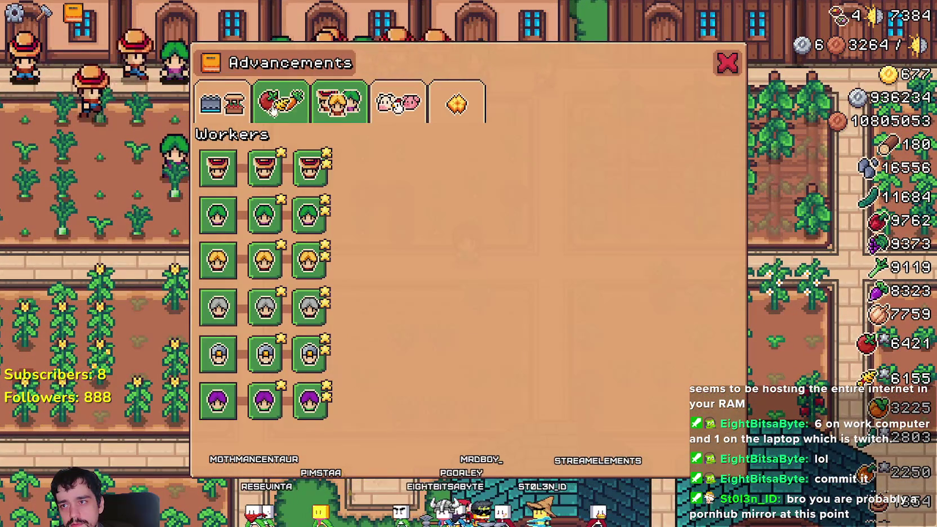
{"action": "left_click", "coordinate": [274, 110]}
{"action": "left_click", "coordinate": [397, 104]}
{"action": "left_click", "coordinate": [727, 65]}
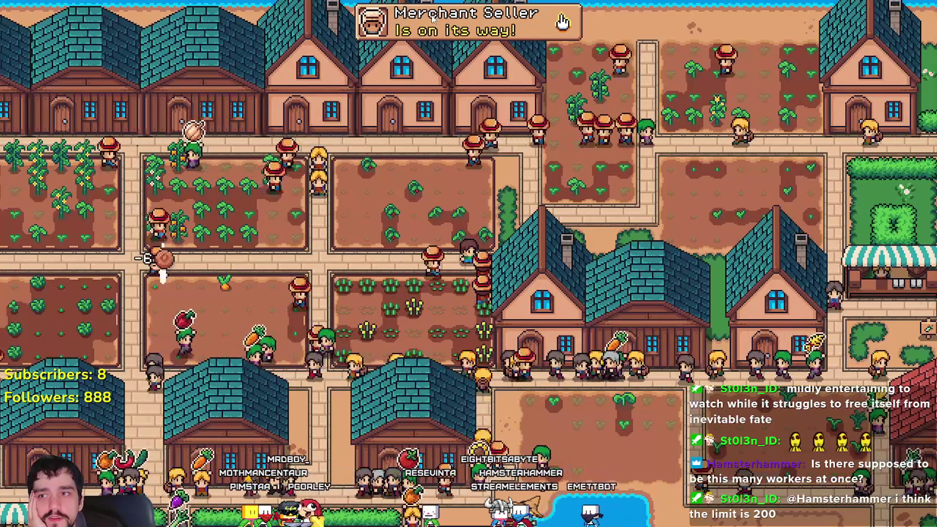
{"action": "key", "text": "a"}
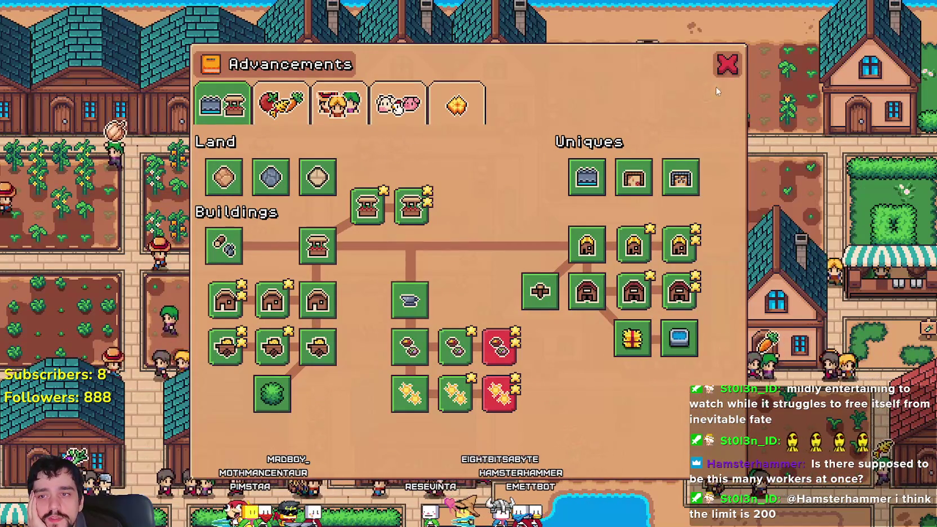
{"action": "left_click", "coordinate": [728, 64]}
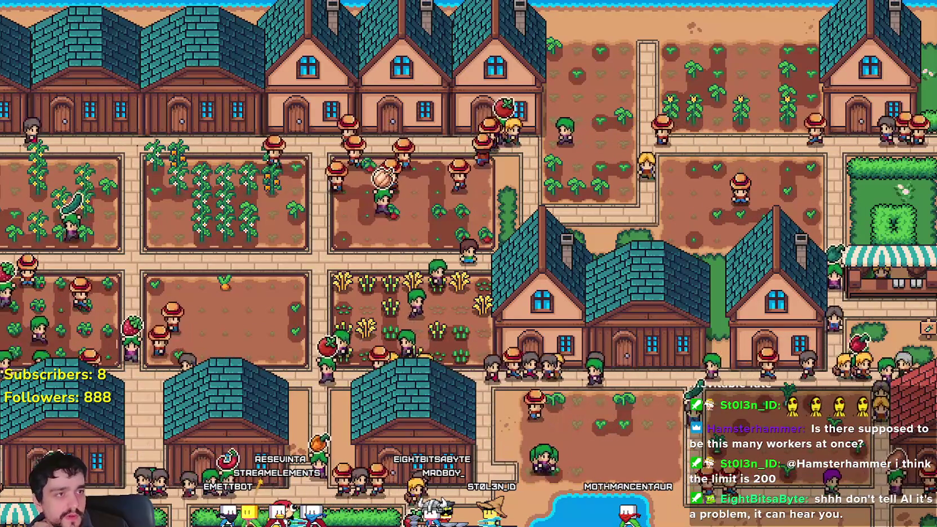
Zoom out to survey the whole town and lake, then zoom back in on the wheat plot
{"action": "scroll", "coordinate": [555, 282], "scroll_direction": "down", "scroll_amount": 5}
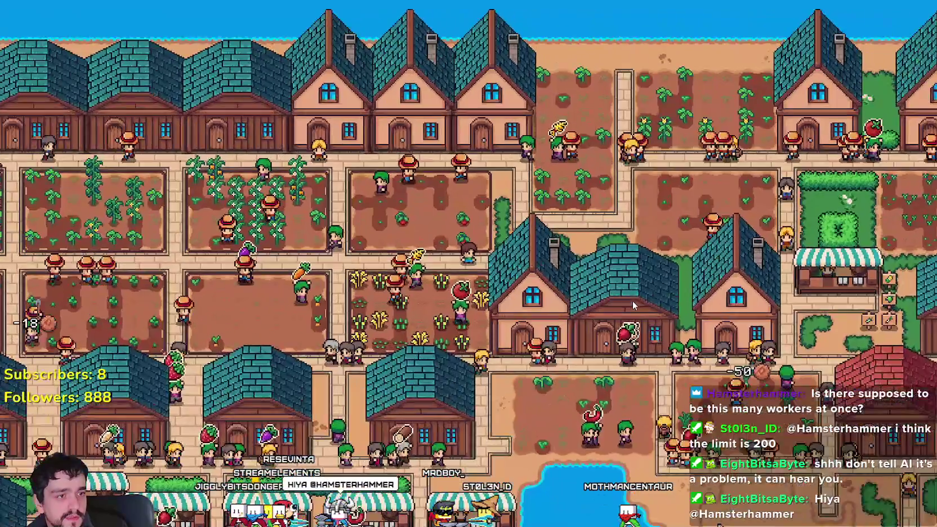
{"action": "scroll", "coordinate": [632, 300], "scroll_direction": "up", "scroll_amount": 5}
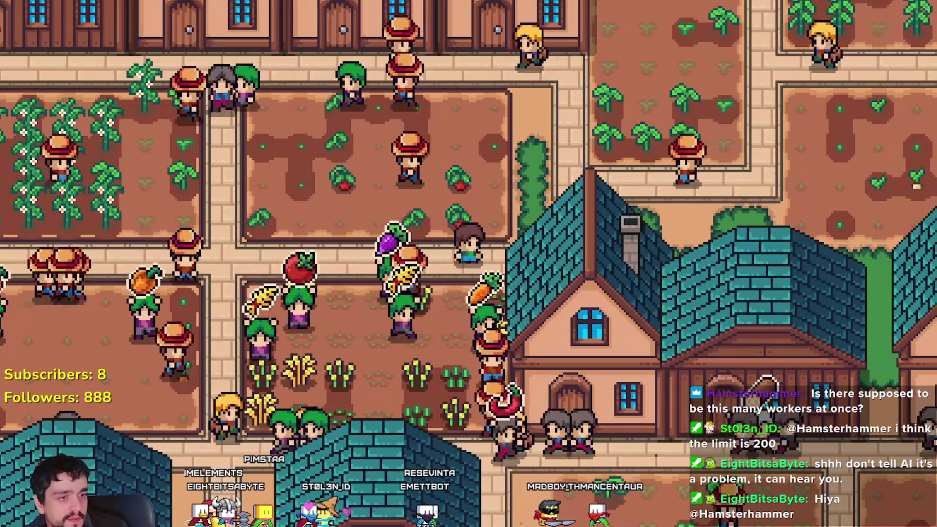
{"action": "scroll", "coordinate": [735, 356], "scroll_direction": "down", "scroll_amount": 5}
{"action": "scroll", "coordinate": [735, 355], "scroll_direction": "down", "scroll_amount": 5}
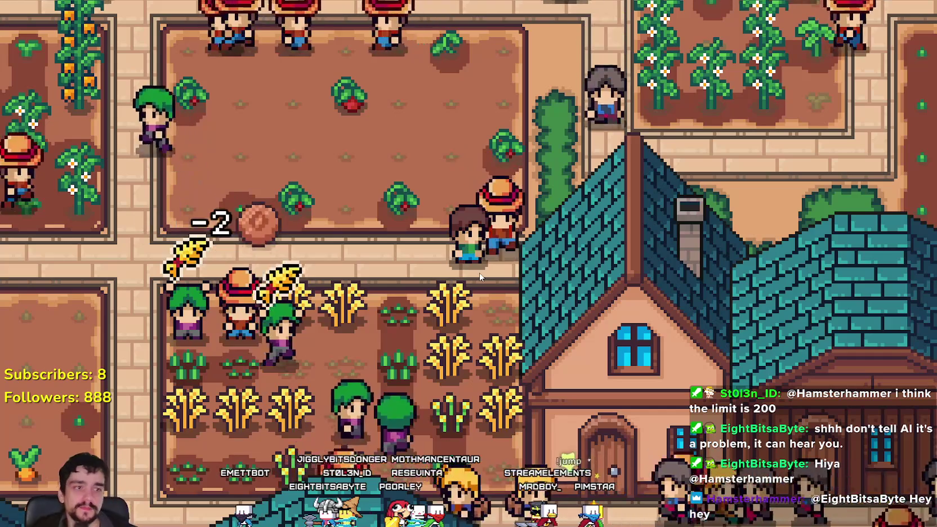
Zoom out over the farm and pan left, then right past the fields and market
{"action": "key", "text": "a"}
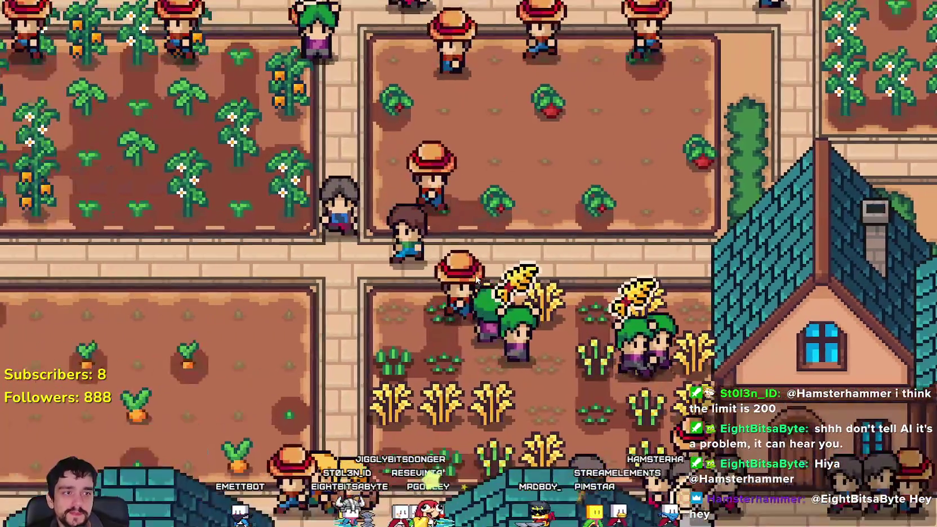
{"action": "scroll", "coordinate": [424, 266], "scroll_direction": "down", "scroll_amount": 5}
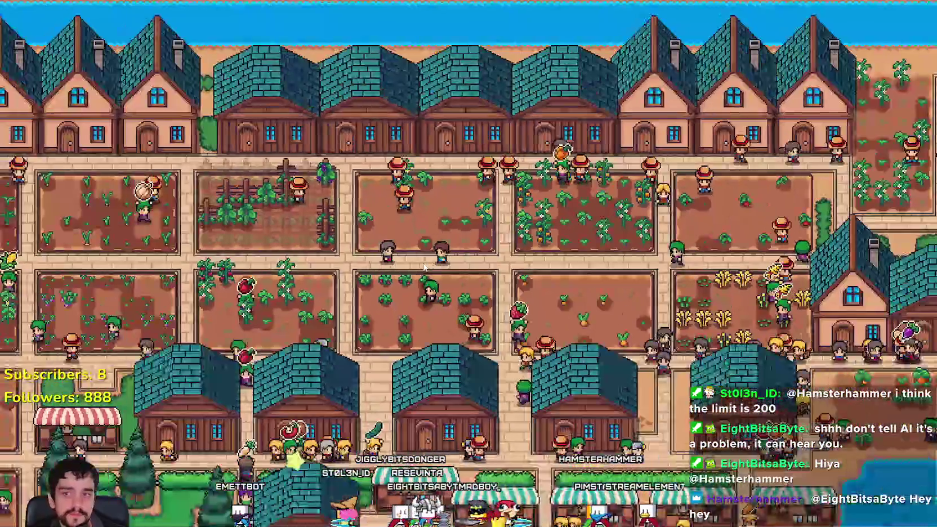
{"action": "key", "text": "a"}
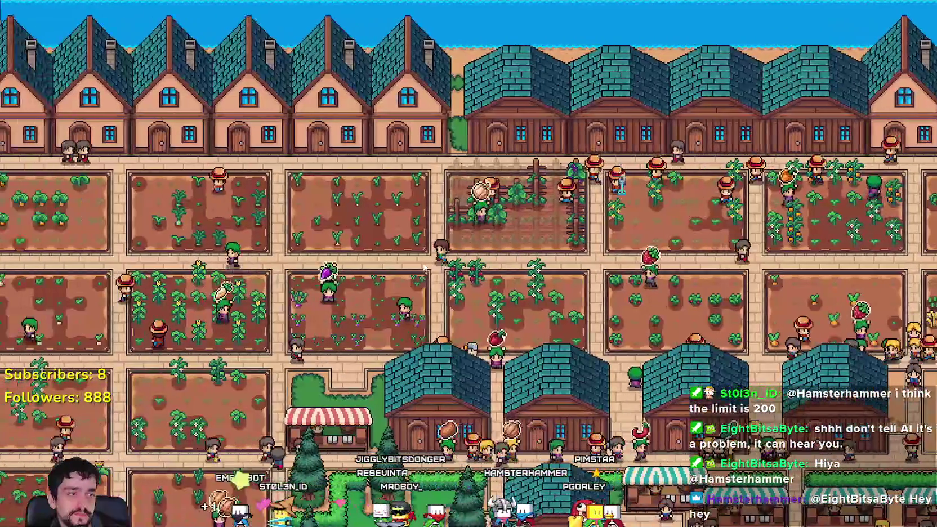
{"action": "key", "text": "a"}
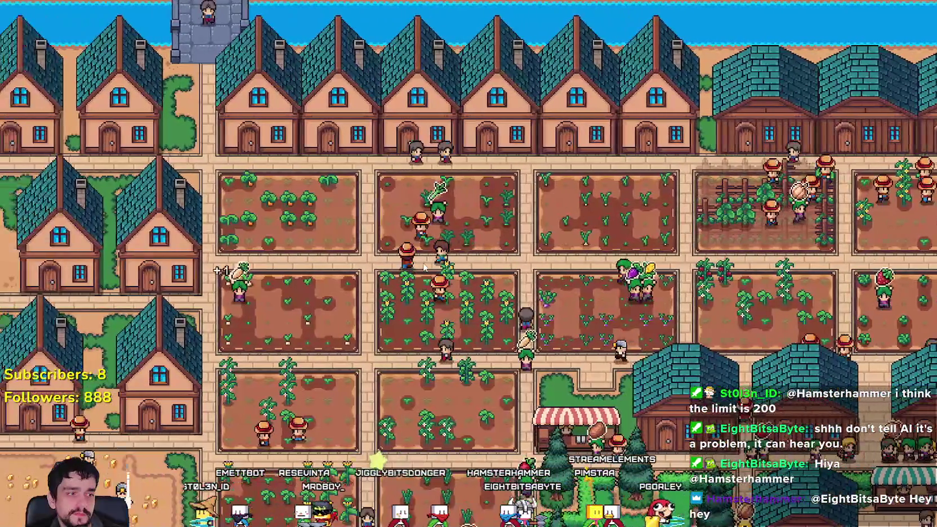
{"action": "key", "text": "d"}
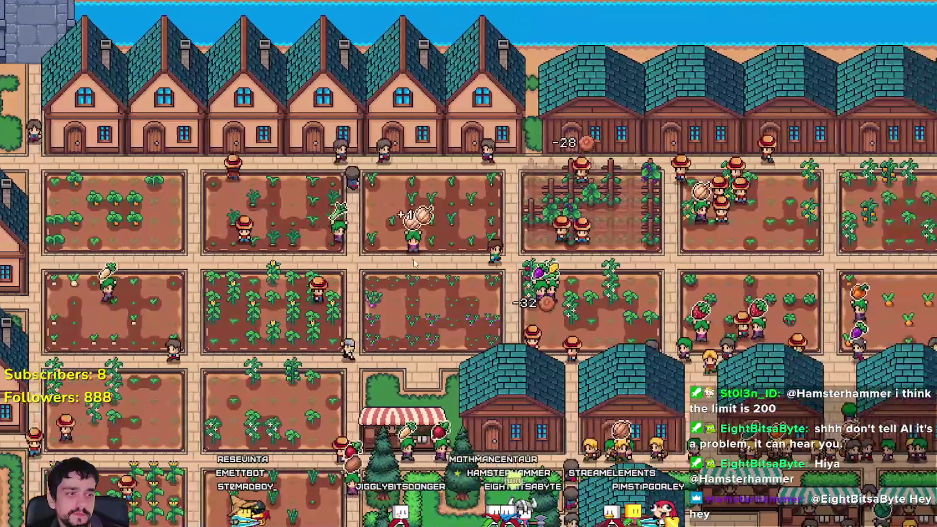
{"action": "key", "text": "d"}
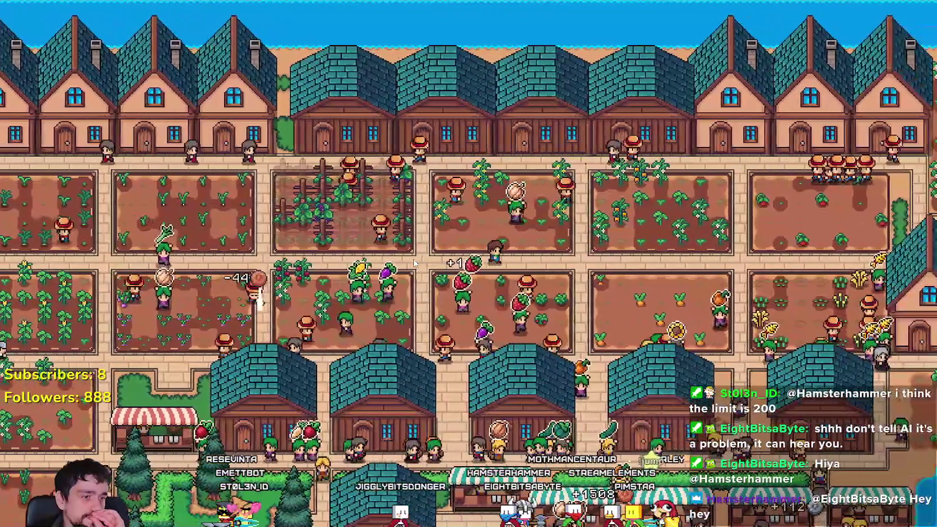
{"action": "key", "text": "d"}
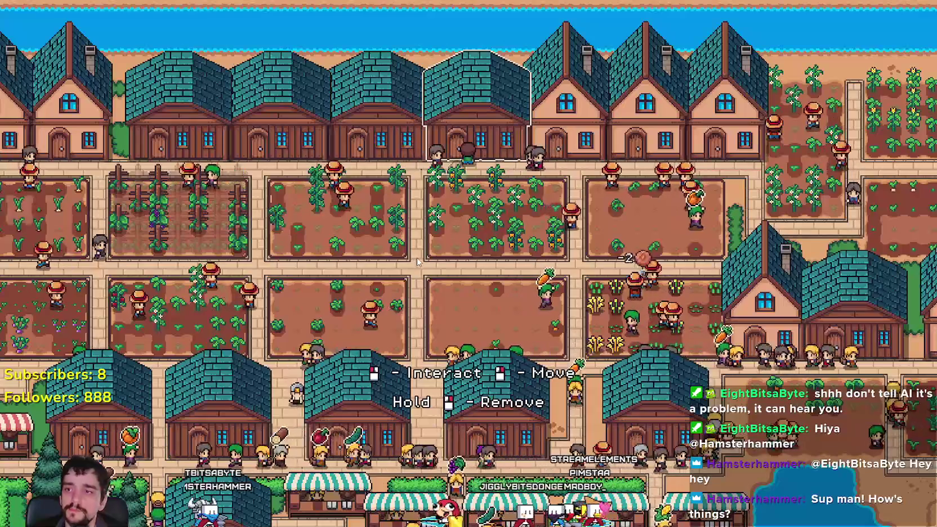
{"action": "left_click", "coordinate": [413, 258]}
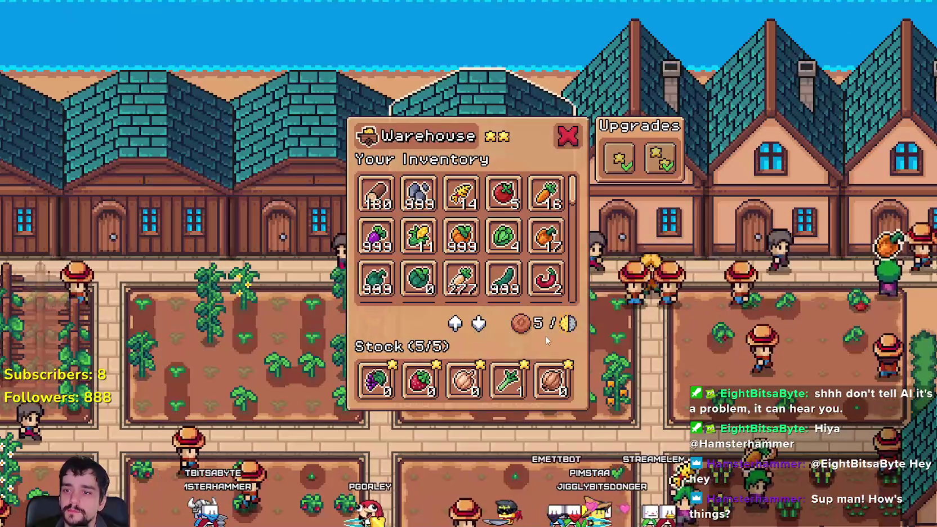
{"action": "left_click", "coordinate": [647, 368]}
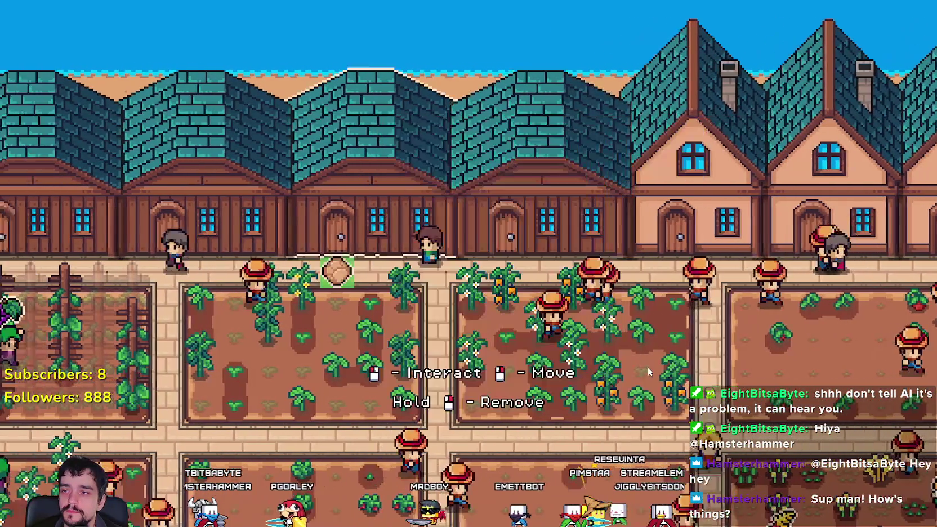
{"action": "left_click", "coordinate": [418, 267]}
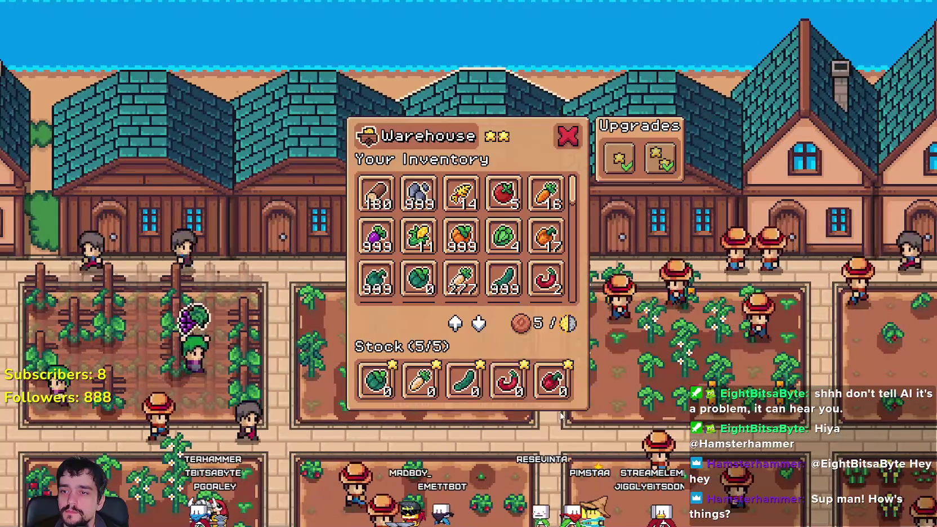
{"action": "left_click", "coordinate": [661, 400]}
{"action": "left_click", "coordinate": [463, 411]}
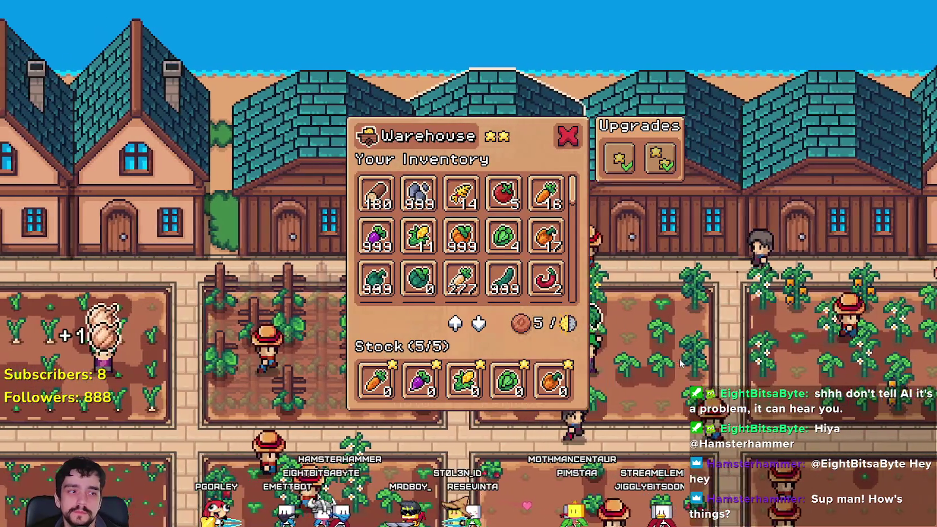
{"action": "left_click", "coordinate": [679, 359]}
{"action": "left_click", "coordinate": [390, 402]}
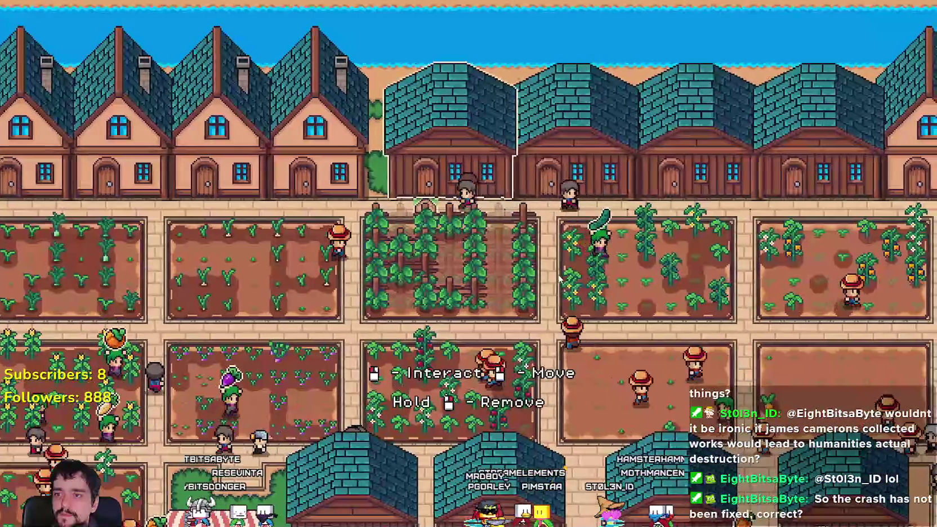
Scroll through a warehouse's inventory, close it, and switch back to the Godot editor
{"action": "left_click", "coordinate": [559, 278]}
{"action": "scroll", "coordinate": [564, 231], "scroll_direction": "down", "scroll_amount": 1}
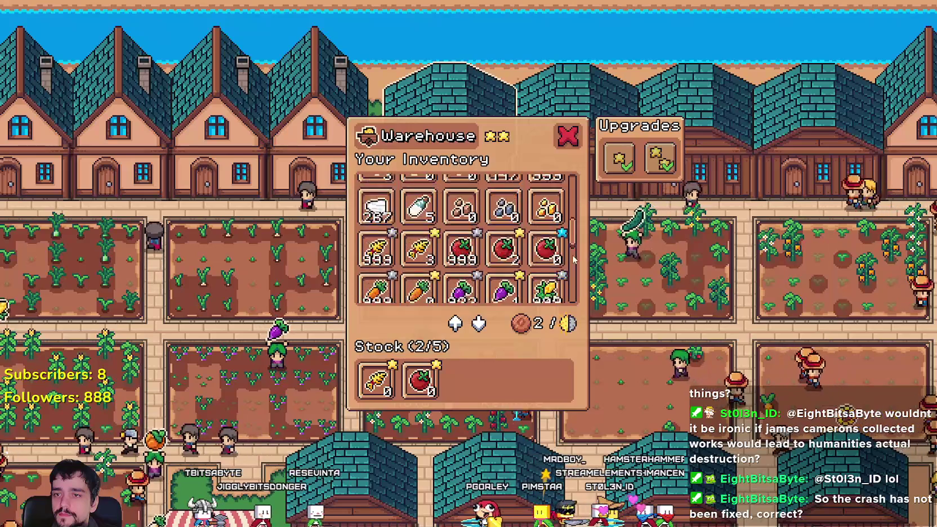
{"action": "left_click", "coordinate": [610, 317]}
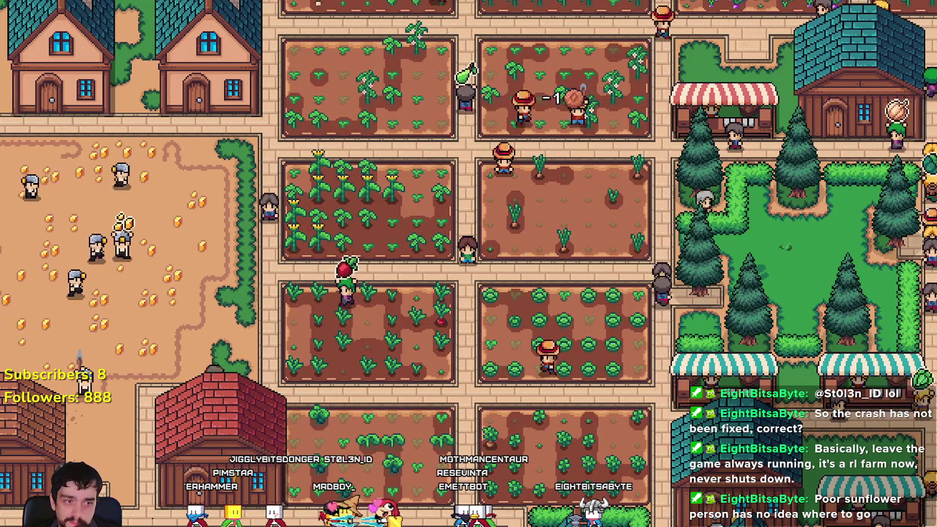
{"action": "key", "text": "alt+Tab"}
{"action": "left_click_drag", "start_coordinate": [846, 101], "coordinate": [612, 45]}
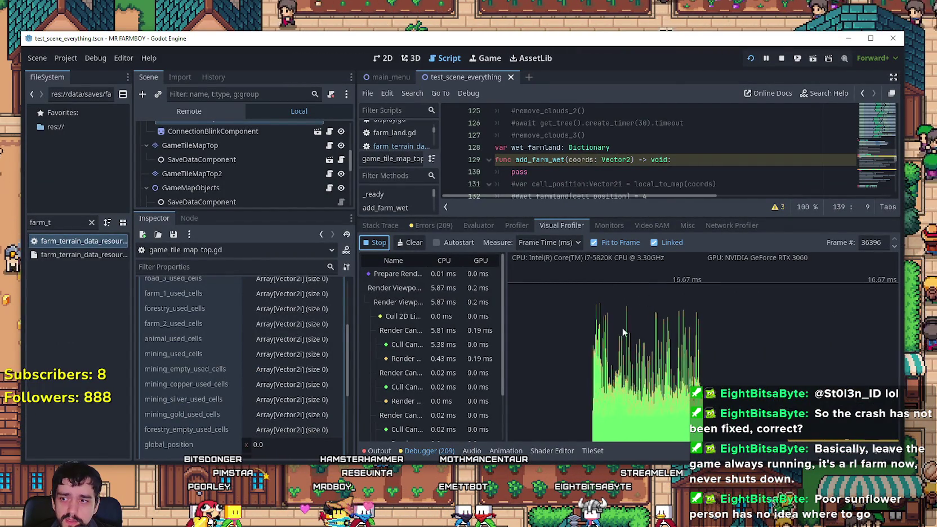
{"action": "left_click", "coordinate": [285, 303]}
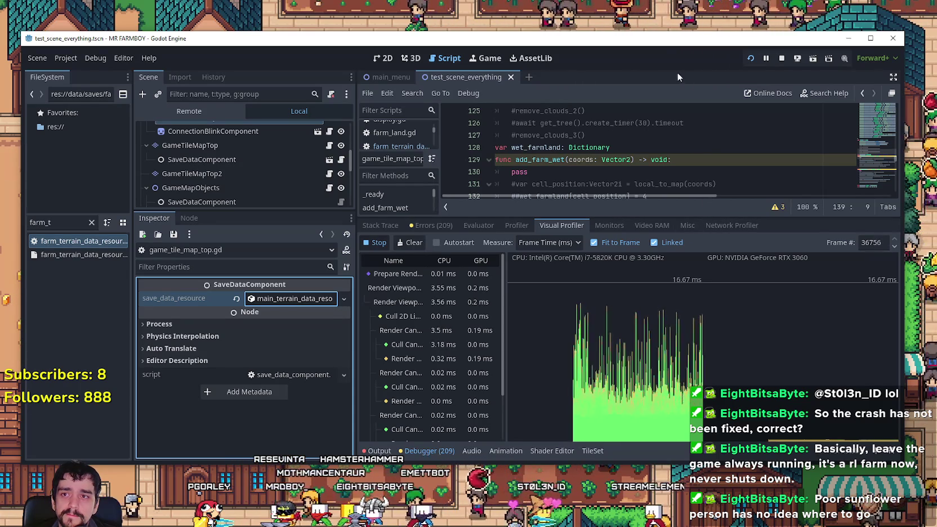
{"action": "left_click", "coordinate": [848, 38]}
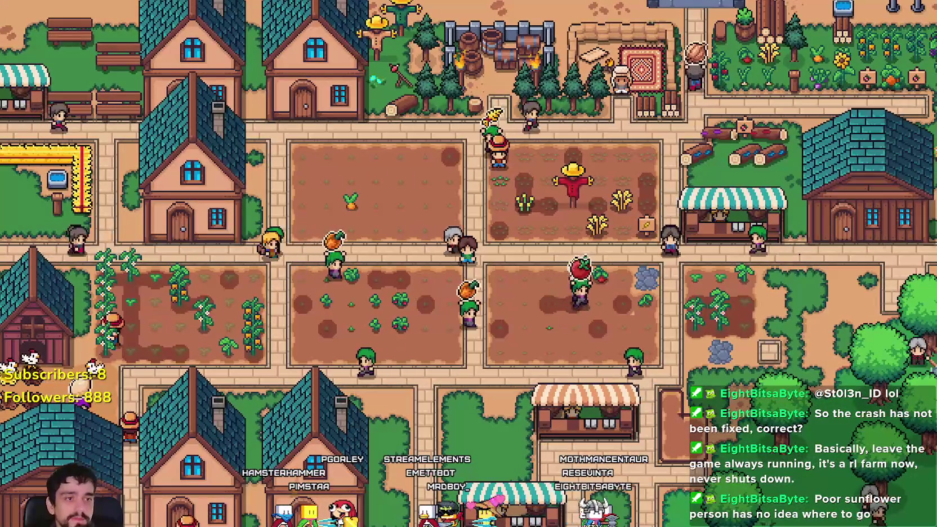
Drag the Godot editor window back over the running game to view the profiler
{"action": "mouse_move", "coordinate": [936, 73]}
{"action": "left_mouse_down"}
{"action": "mouse_move", "coordinate": [556, 74]}
{"action": "mouse_move", "coordinate": [360, 41]}
{"action": "left_mouse_up"}
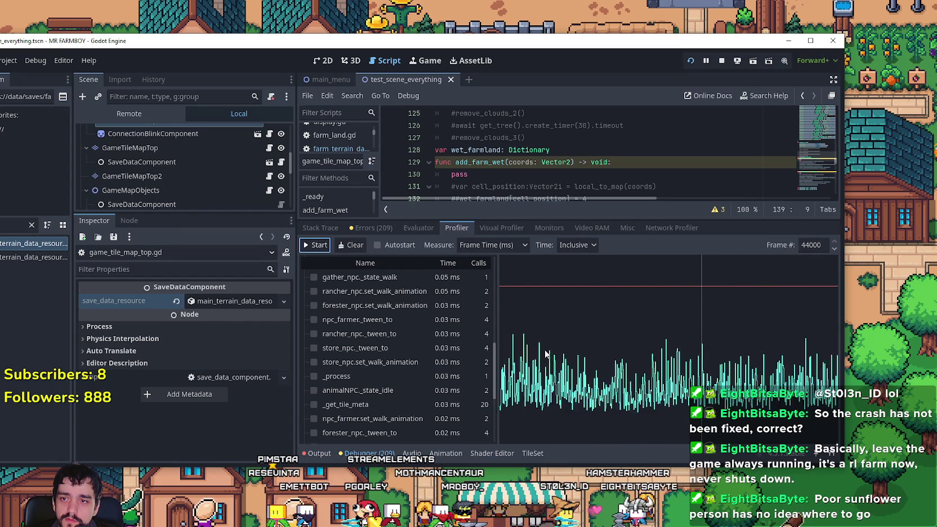
Show the Visual Profiler, reading about 4.28 ms CPU and 0.23 ms GPU per frame
{"action": "left_click", "coordinate": [501, 226]}
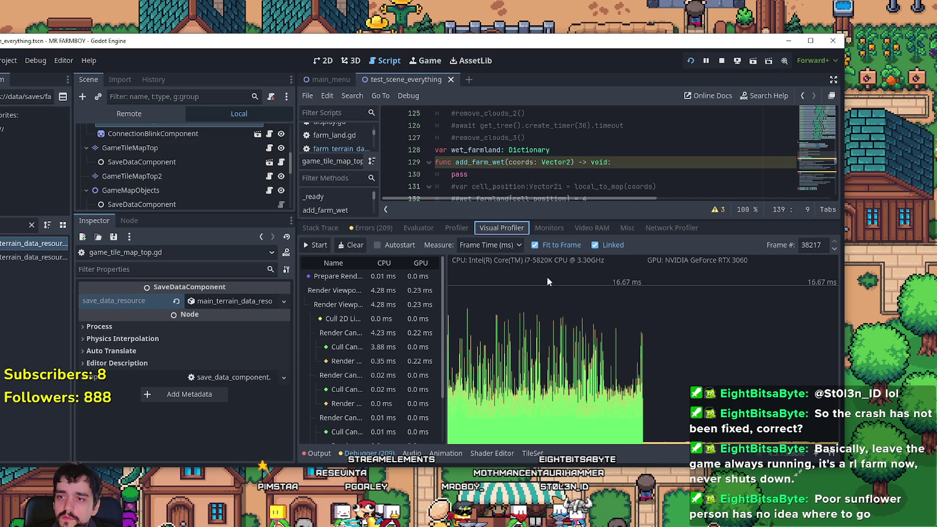
Show the Monitors view with the game at 60 FPS, ~18.8 ms process time and 21,130 nodes
{"action": "left_click", "coordinate": [531, 227]}
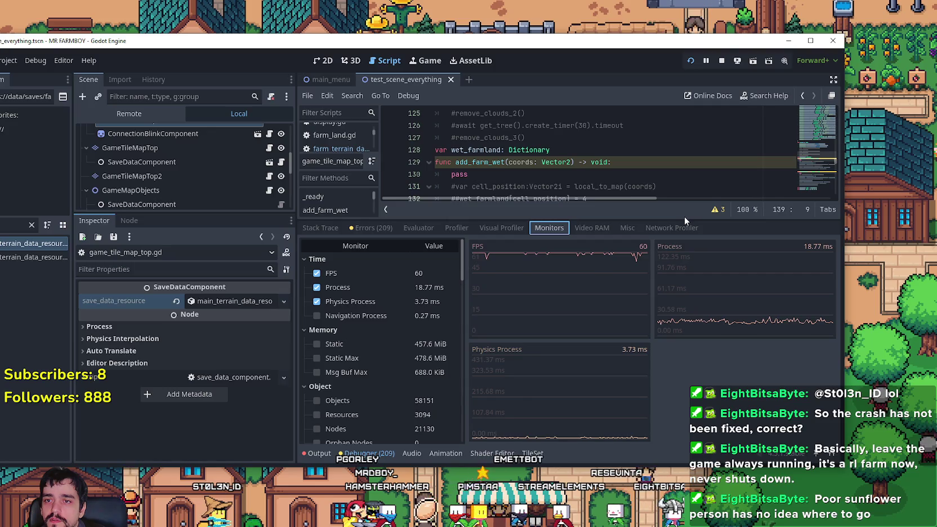
Lower the debugger splitter so more of add_farm_wet and remove_farm_wet is visible
{"action": "left_click_drag", "start_coordinate": [682, 218], "coordinate": [683, 321]}
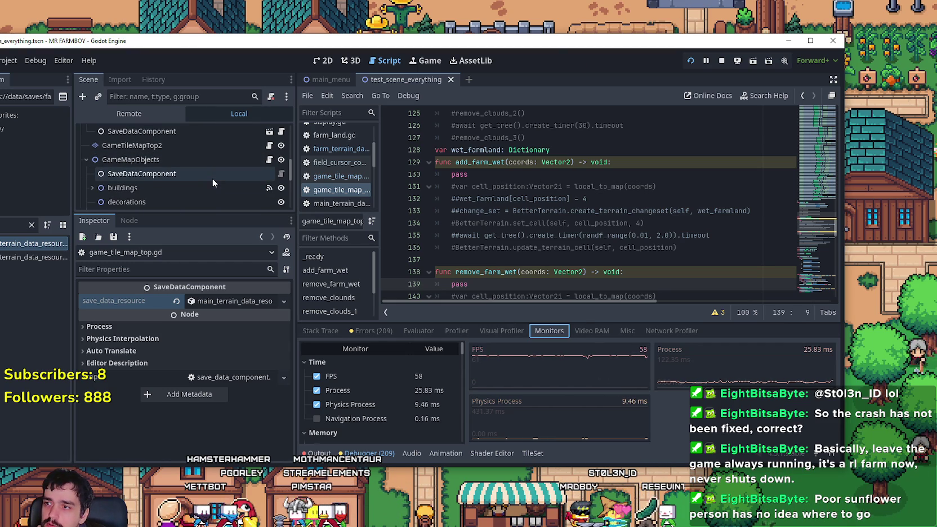
{"action": "scroll", "coordinate": [212, 178], "scroll_direction": "down", "scroll_amount": 1}
{"action": "scroll", "coordinate": [236, 178], "scroll_direction": "down", "scroll_amount": 1}
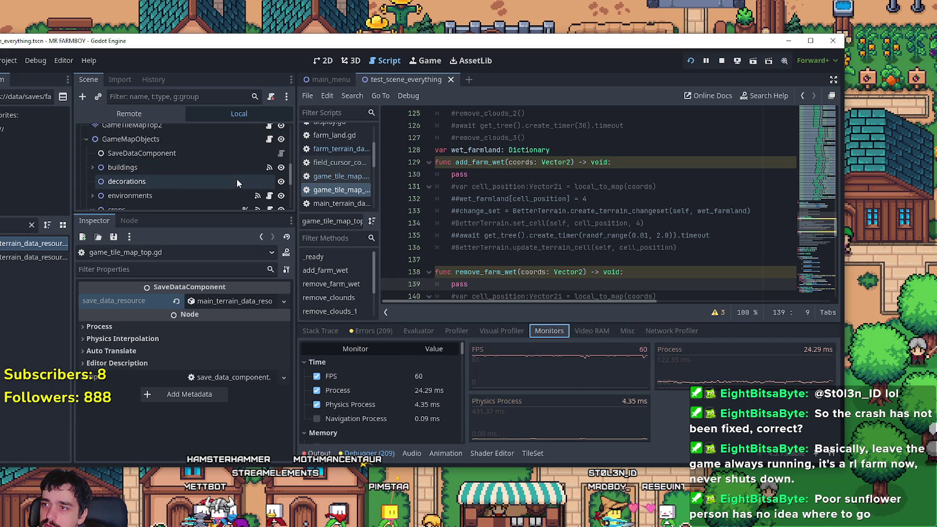
{"action": "scroll", "coordinate": [239, 174], "scroll_direction": "down", "scroll_amount": 1}
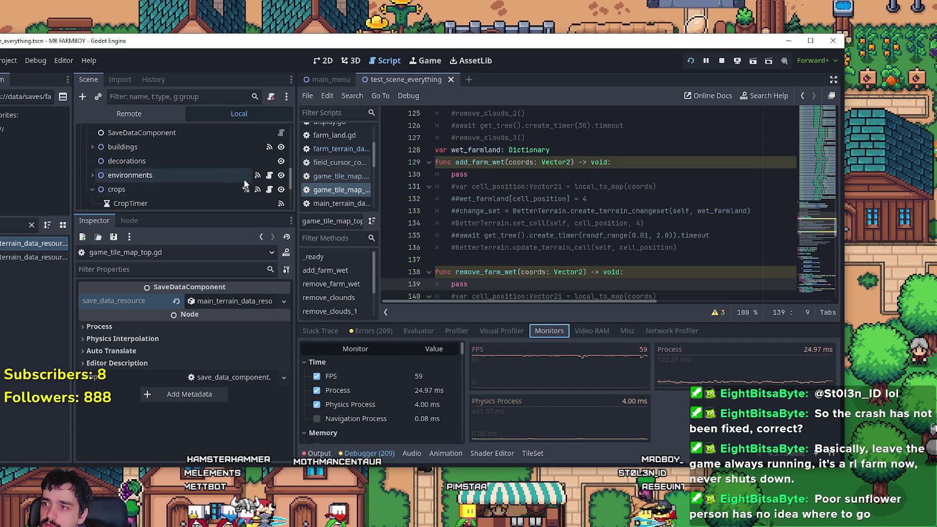
{"action": "left_click", "coordinate": [282, 190]}
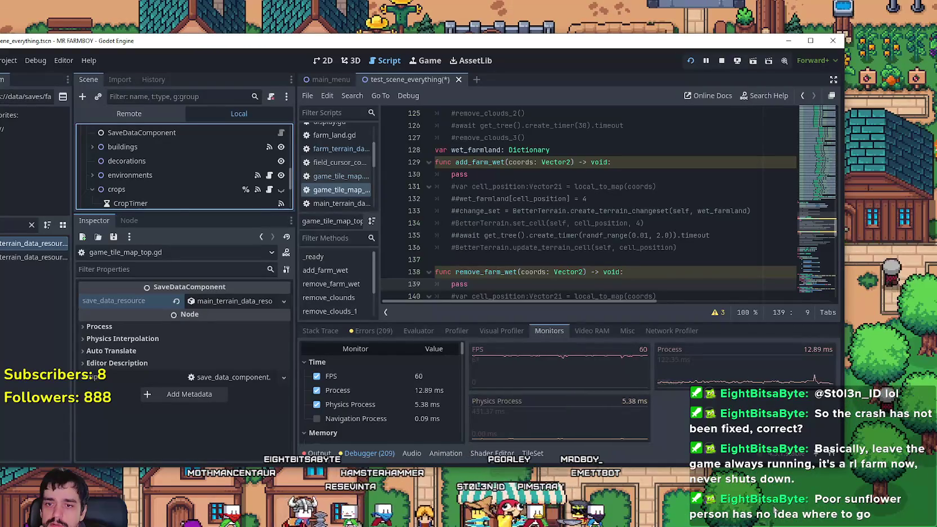
{"action": "left_click", "coordinate": [281, 190]}
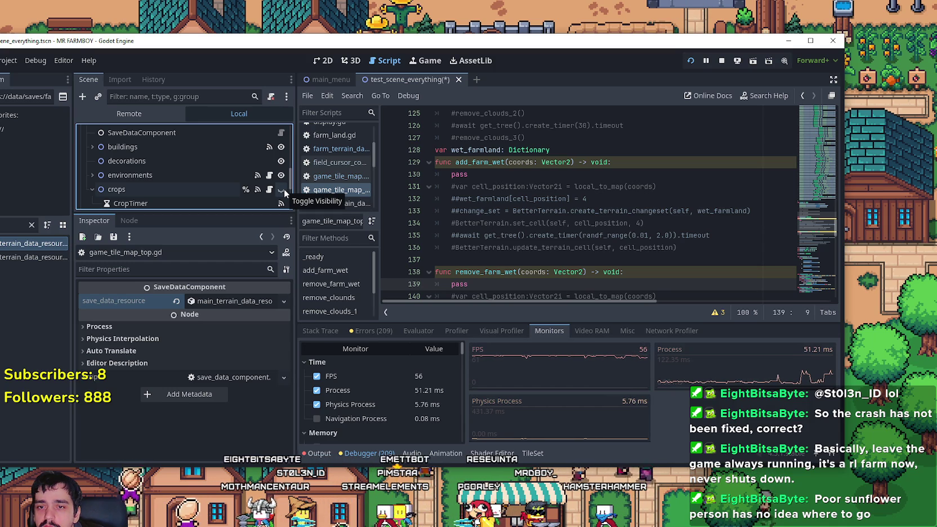
{"action": "left_click", "coordinate": [282, 191]}
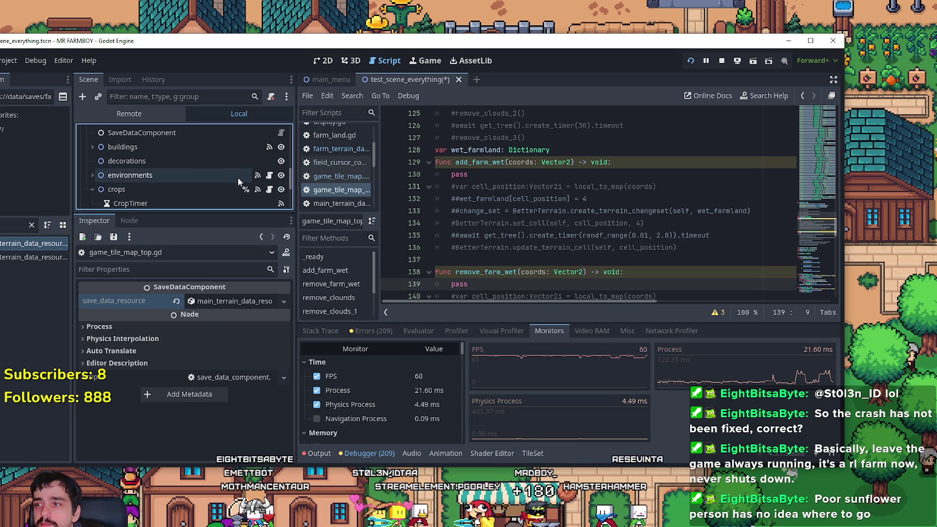
{"action": "scroll", "coordinate": [251, 177], "scroll_direction": "up", "scroll_amount": 2}
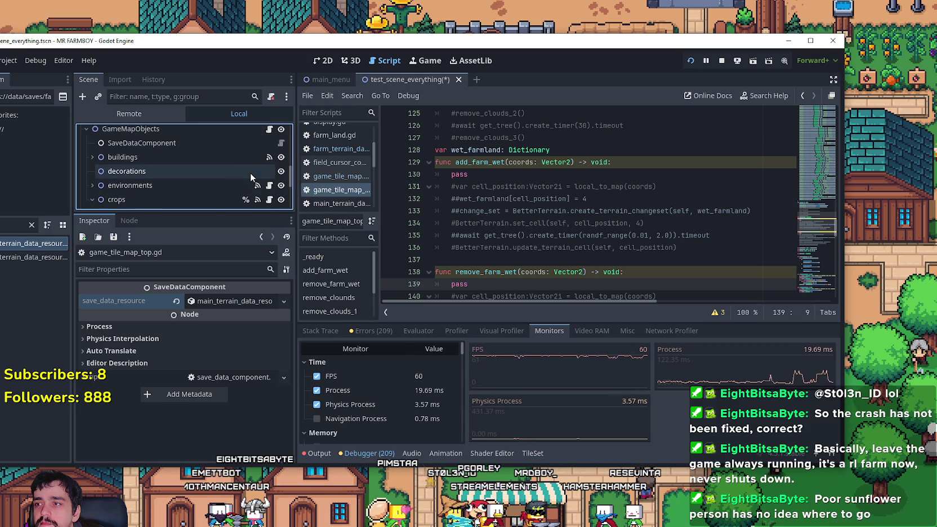
{"action": "scroll", "coordinate": [251, 175], "scroll_direction": "up", "scroll_amount": 3}
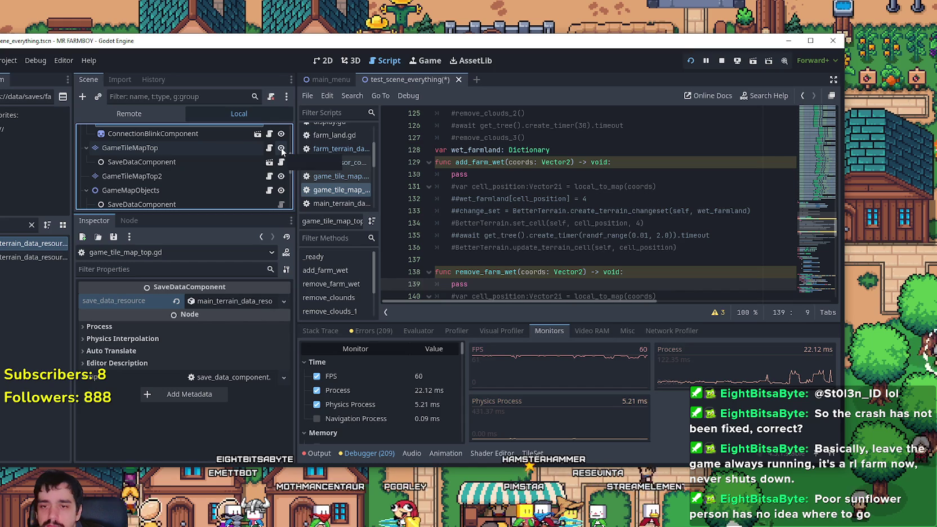
Hide the GameTileMapTop layer and capture a short Visual Profiler run of frames
{"action": "left_click", "coordinate": [281, 148]}
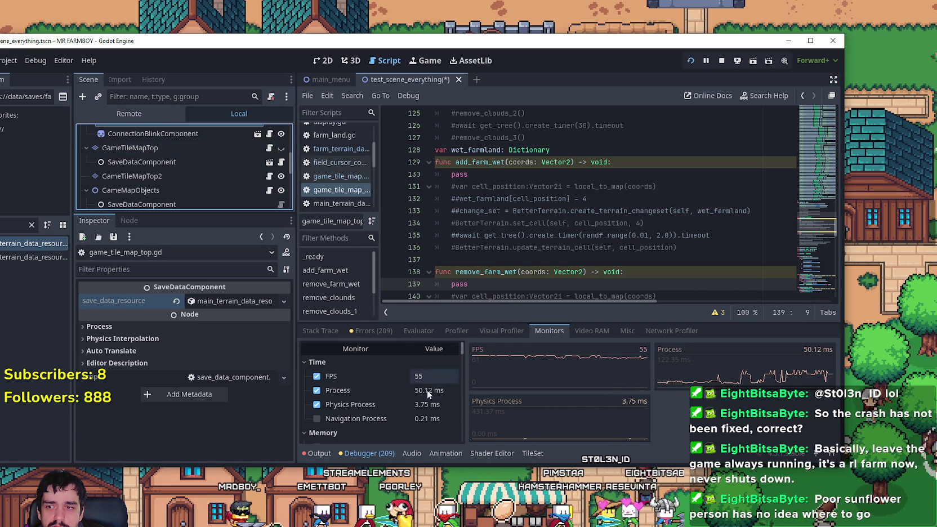
{"action": "left_click", "coordinate": [462, 334]}
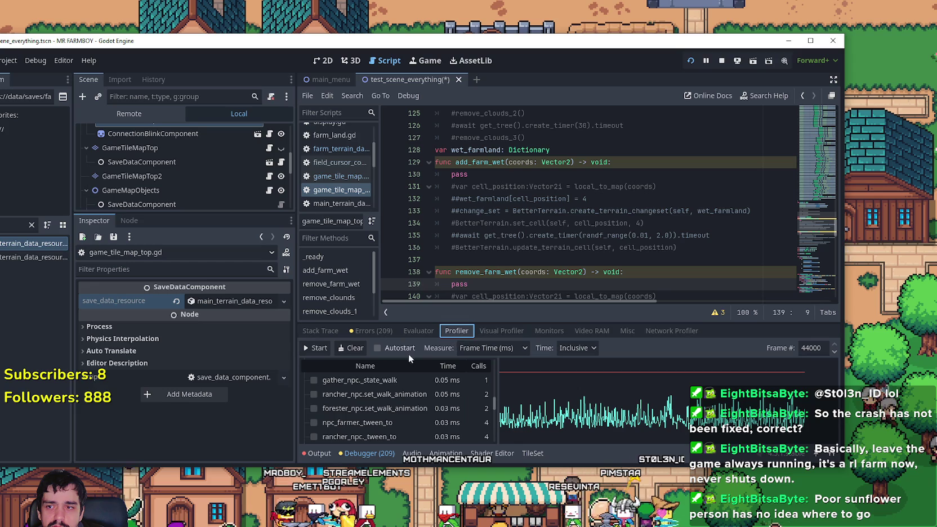
{"action": "left_click", "coordinate": [501, 331]}
{"action": "left_click", "coordinate": [316, 347]}
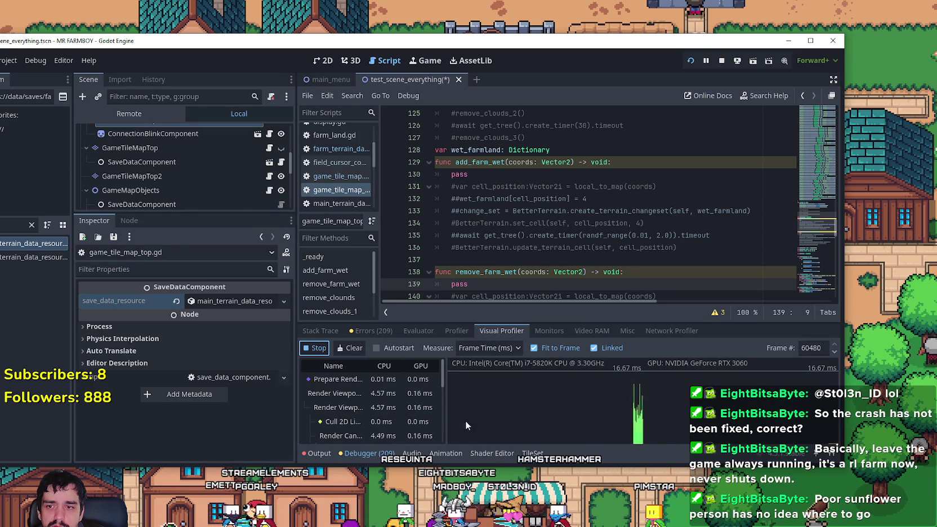
{"action": "left_click", "coordinate": [327, 347]}
Record function timings, inspect two frames in the graph, then return to Monitors
{"action": "left_click", "coordinate": [444, 332]}
{"action": "left_click", "coordinate": [316, 347]}
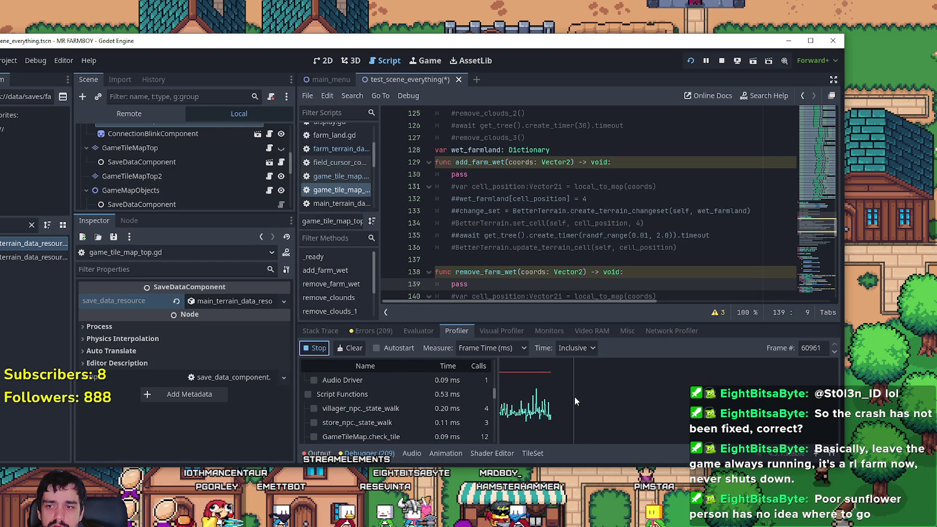
{"action": "left_click", "coordinate": [519, 401]}
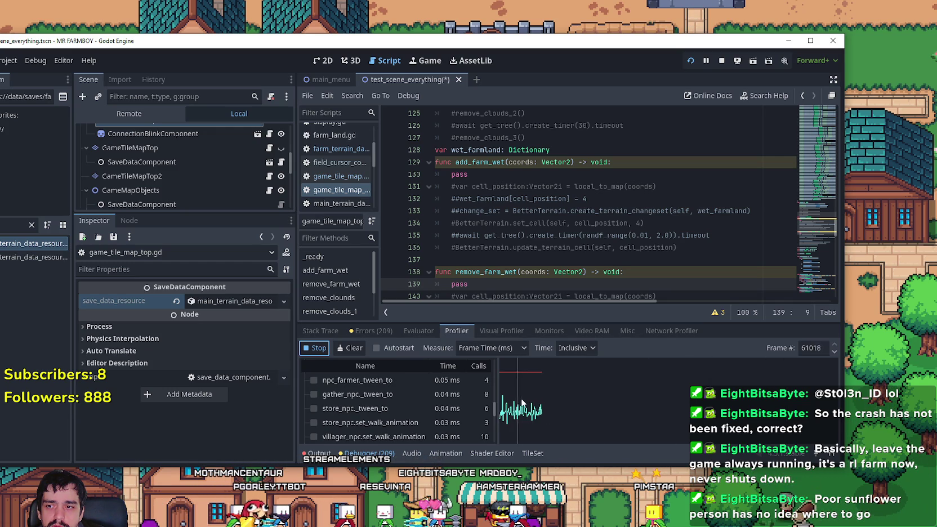
{"action": "left_click", "coordinate": [581, 401]}
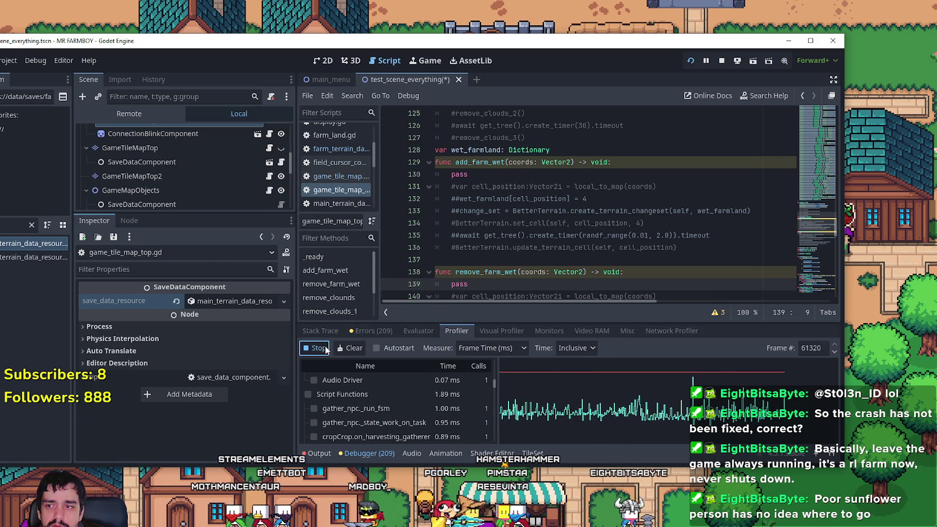
{"action": "left_click", "coordinate": [563, 332]}
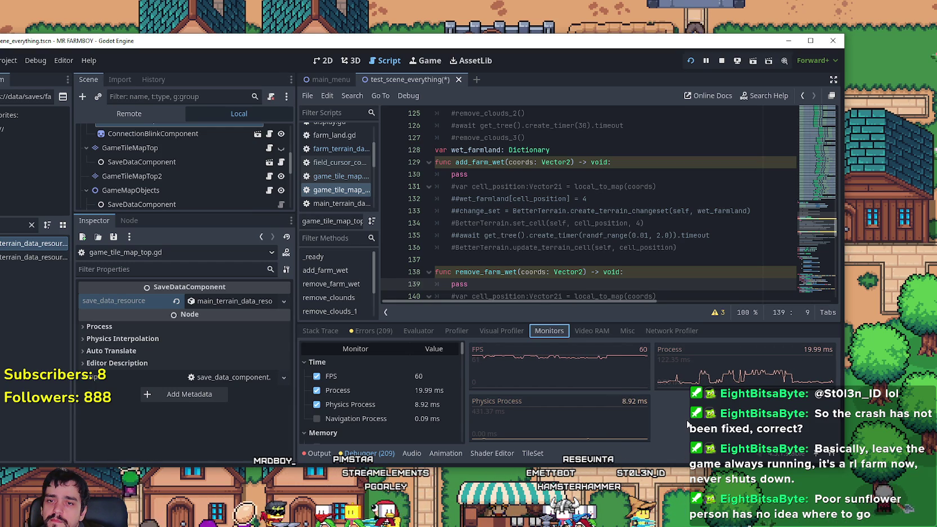
{"action": "scroll", "coordinate": [280, 149], "scroll_direction": "up", "scroll_amount": 1}
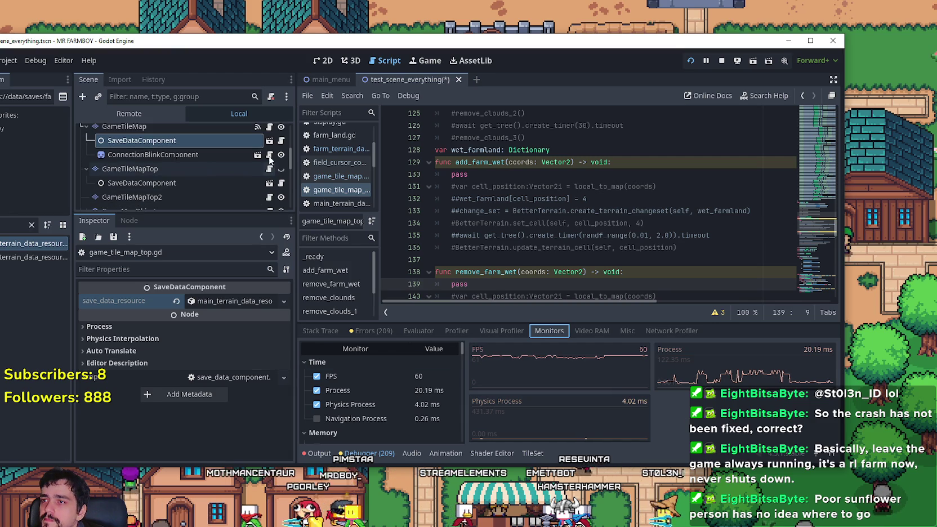
{"action": "scroll", "coordinate": [281, 169], "scroll_direction": "up", "scroll_amount": 1}
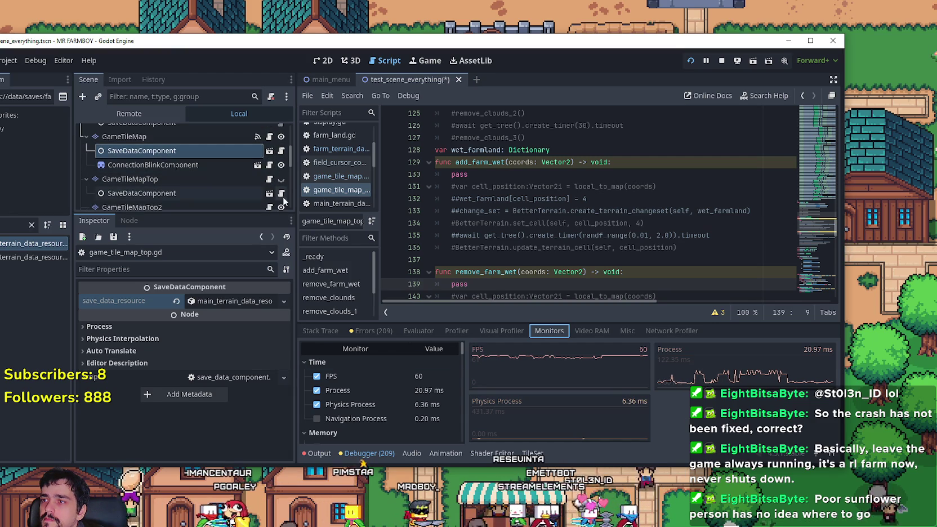
{"action": "left_click", "coordinate": [282, 185]}
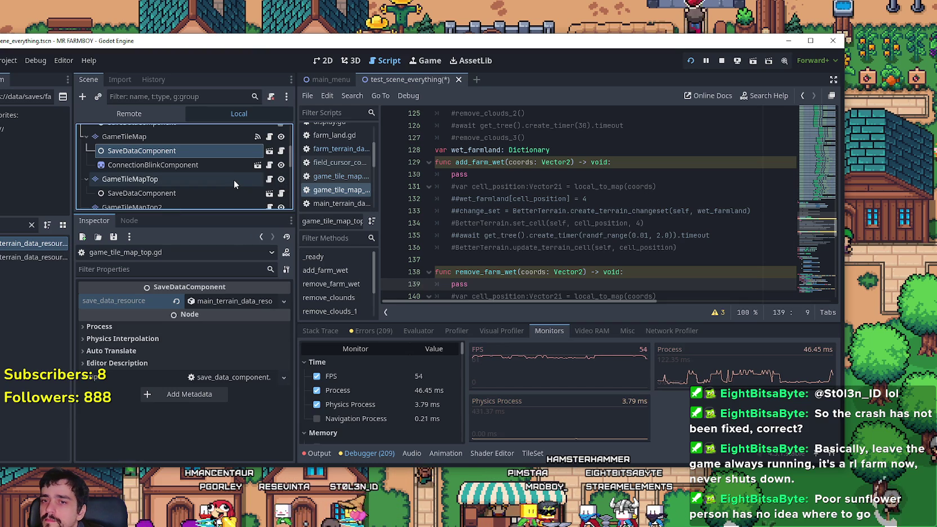
{"action": "scroll", "coordinate": [233, 179], "scroll_direction": "down", "scroll_amount": 1}
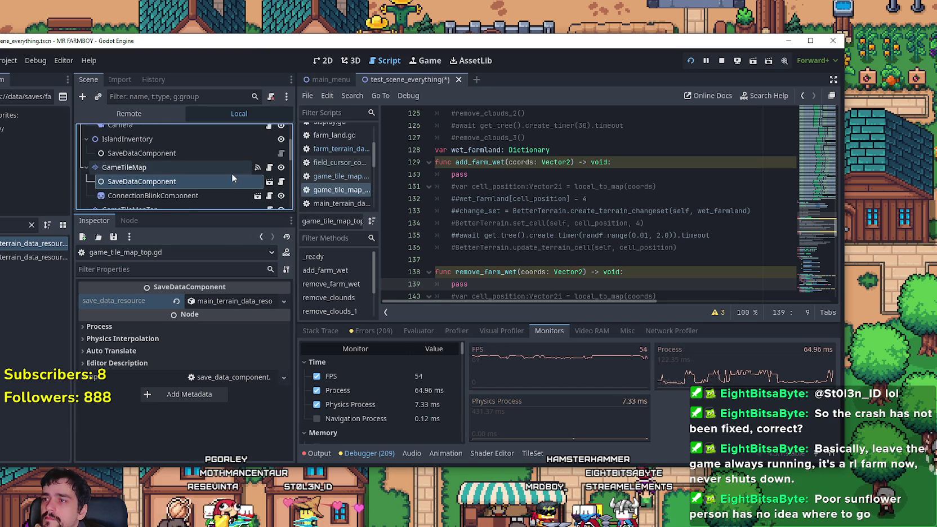
{"action": "scroll", "coordinate": [234, 175], "scroll_direction": "down", "scroll_amount": 3}
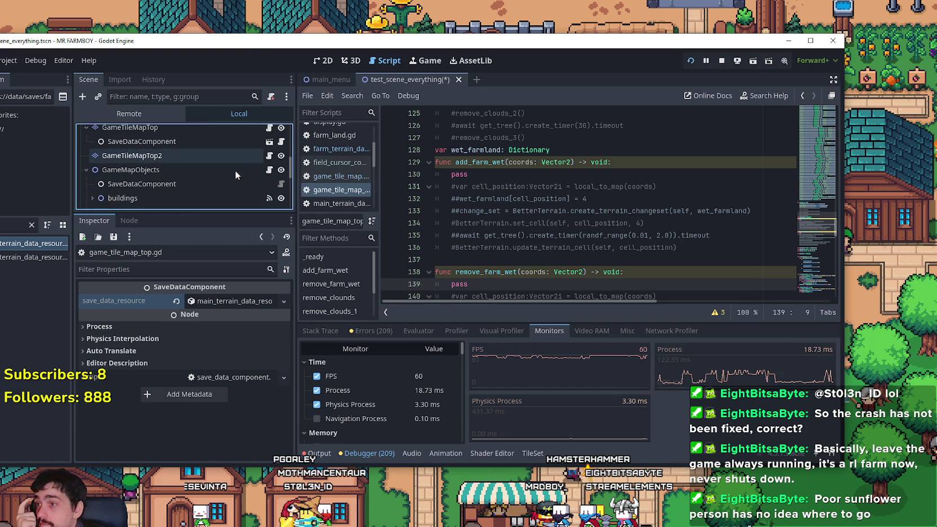
{"action": "scroll", "coordinate": [235, 170], "scroll_direction": "down", "scroll_amount": 2}
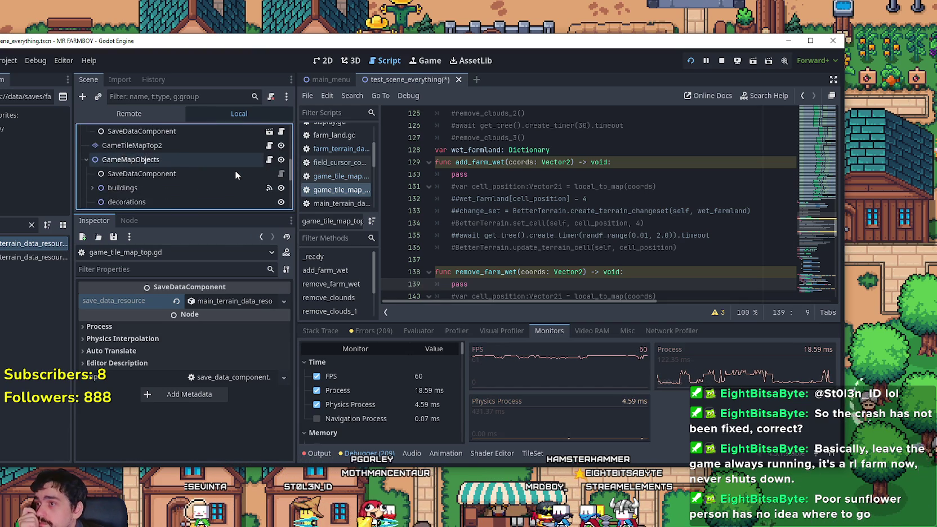
{"action": "left_click", "coordinate": [281, 149]}
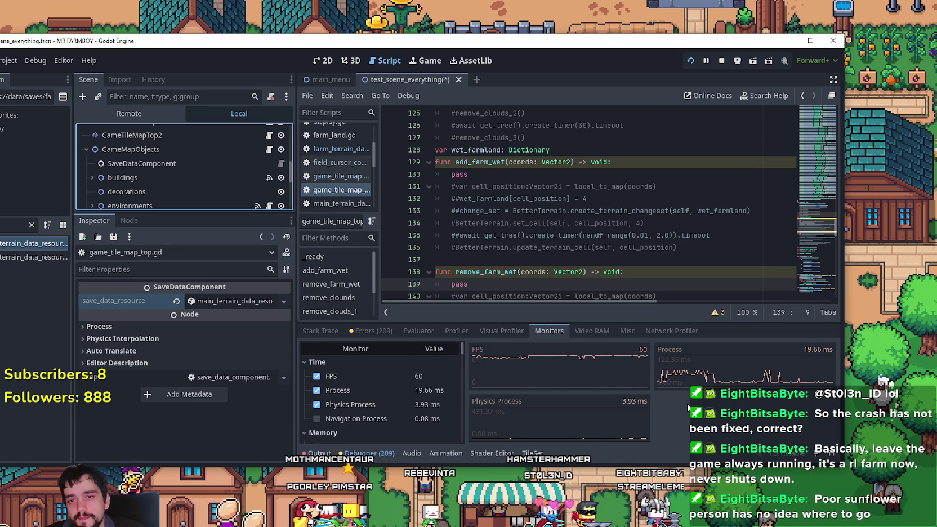
Show the Profiler's per-function timings, led by store_npc._set_walk_animation at 0.04 ms
{"action": "left_click", "coordinate": [454, 331]}
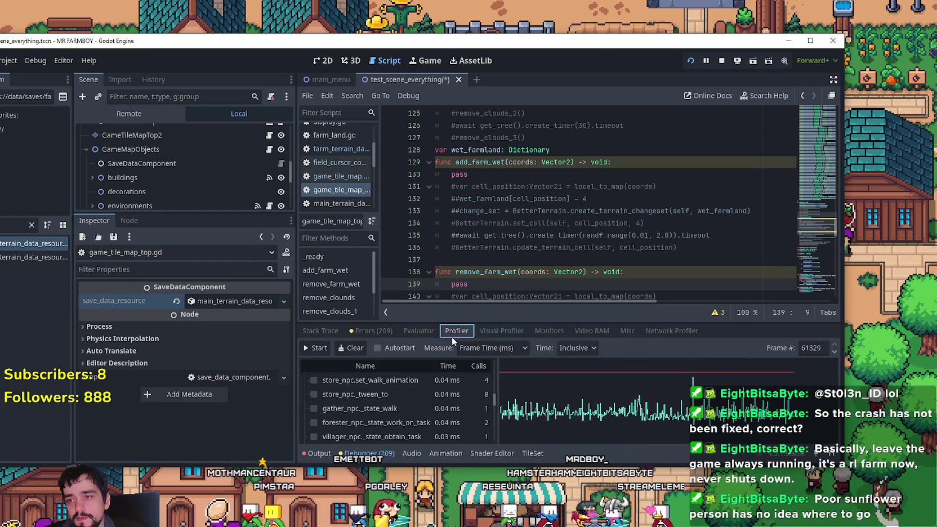
Record a function profile, enlarge the debugger, and inspect spike frame 66994 and the next frame
{"action": "left_click", "coordinate": [322, 348]}
{"action": "left_click_drag", "start_coordinate": [614, 322], "coordinate": [591, 218]}
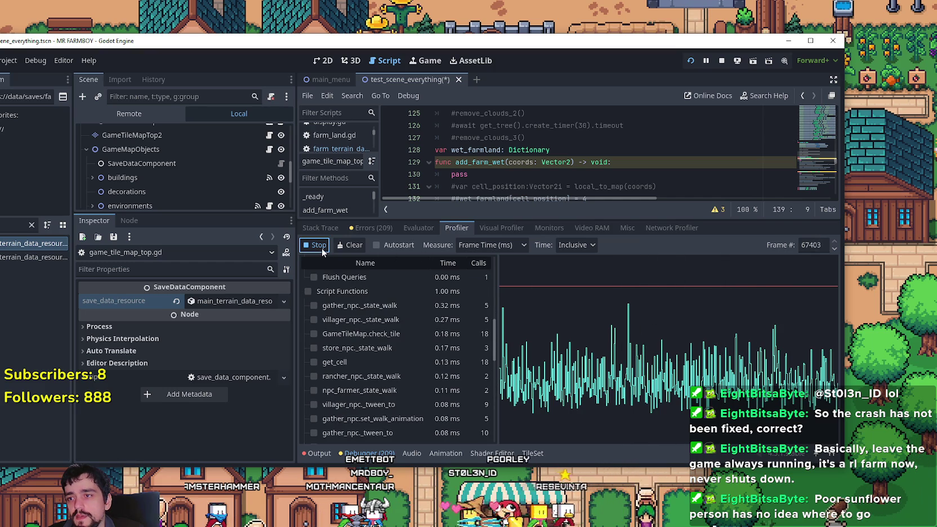
{"action": "left_click", "coordinate": [628, 309]}
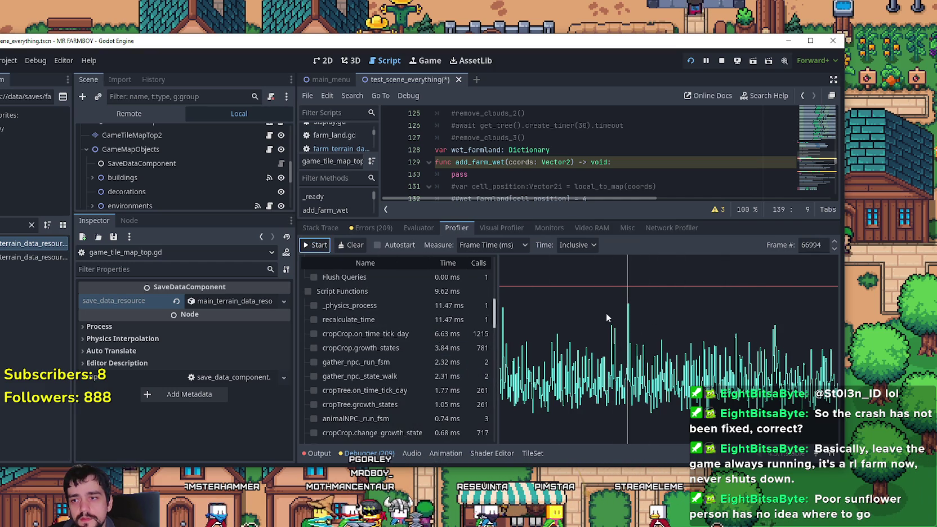
{"action": "left_click", "coordinate": [833, 244]}
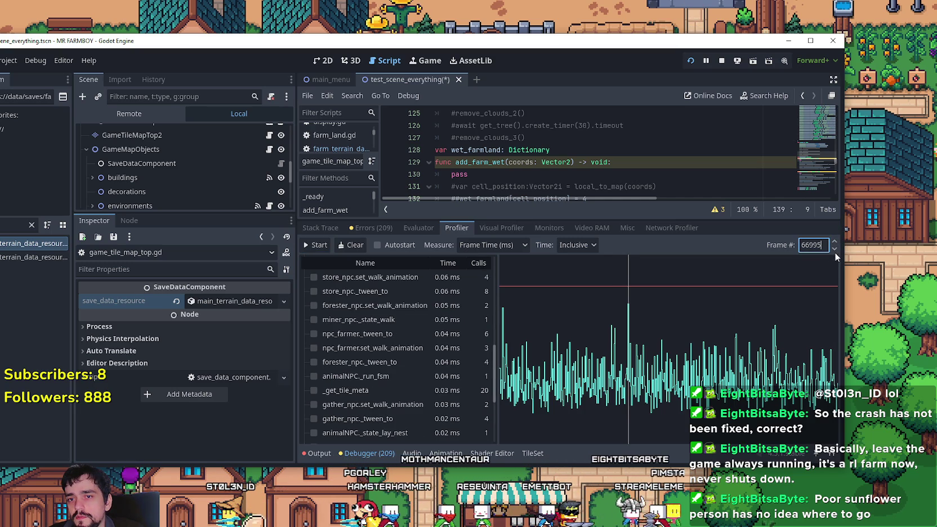
{"action": "left_click", "coordinate": [834, 250]}
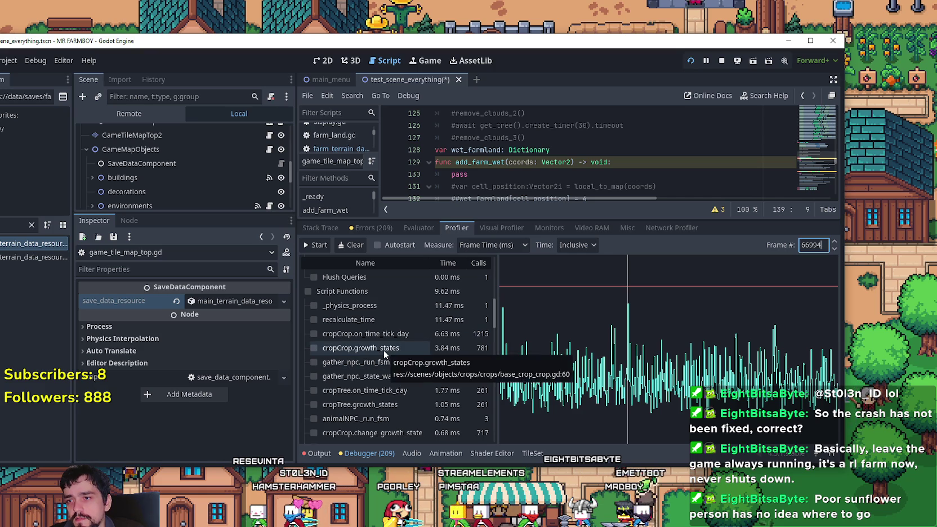
{"action": "scroll", "coordinate": [380, 364], "scroll_direction": "down", "scroll_amount": 1}
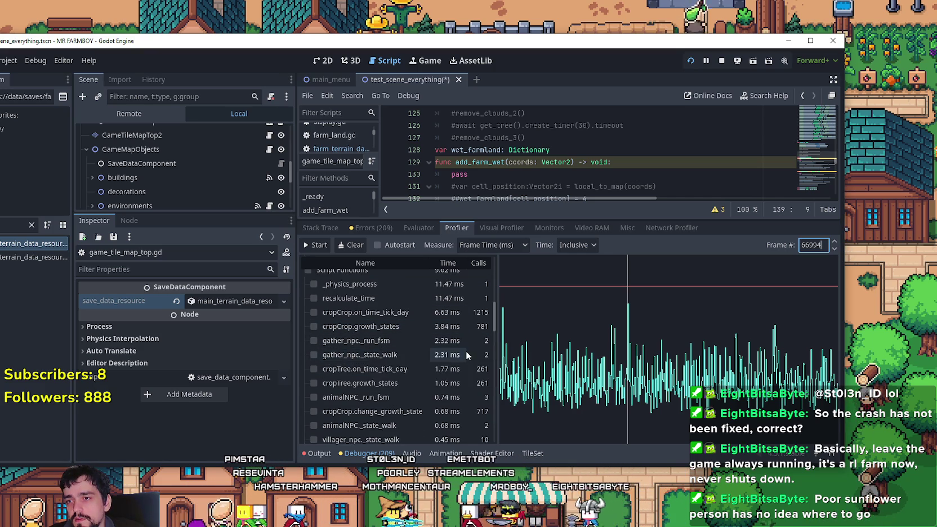
{"action": "scroll", "coordinate": [465, 351], "scroll_direction": "down", "scroll_amount": 1}
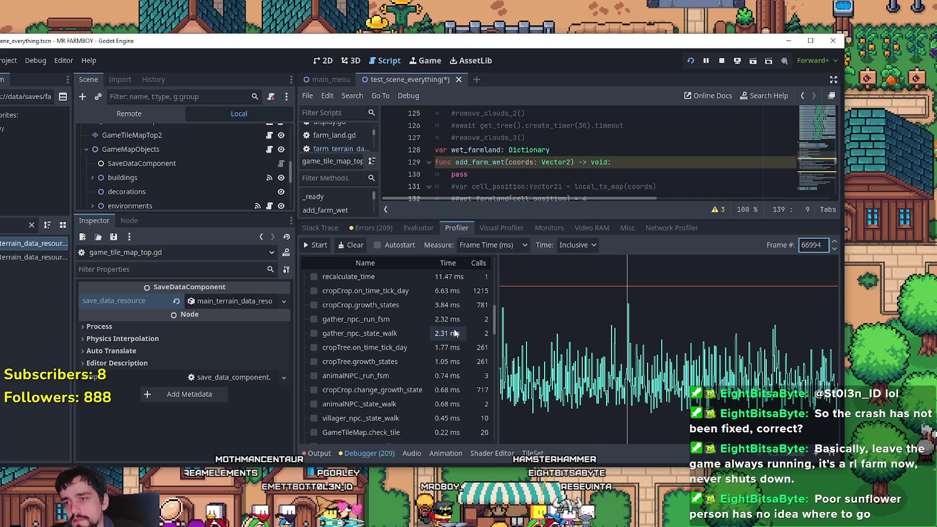
{"action": "scroll", "coordinate": [451, 328], "scroll_direction": "down", "scroll_amount": 1}
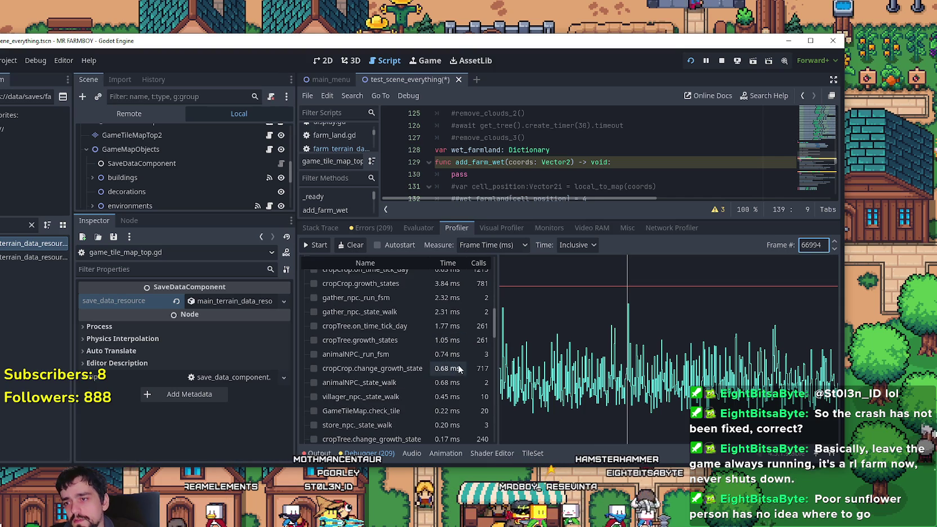
{"action": "scroll", "coordinate": [456, 353], "scroll_direction": "down", "scroll_amount": 1}
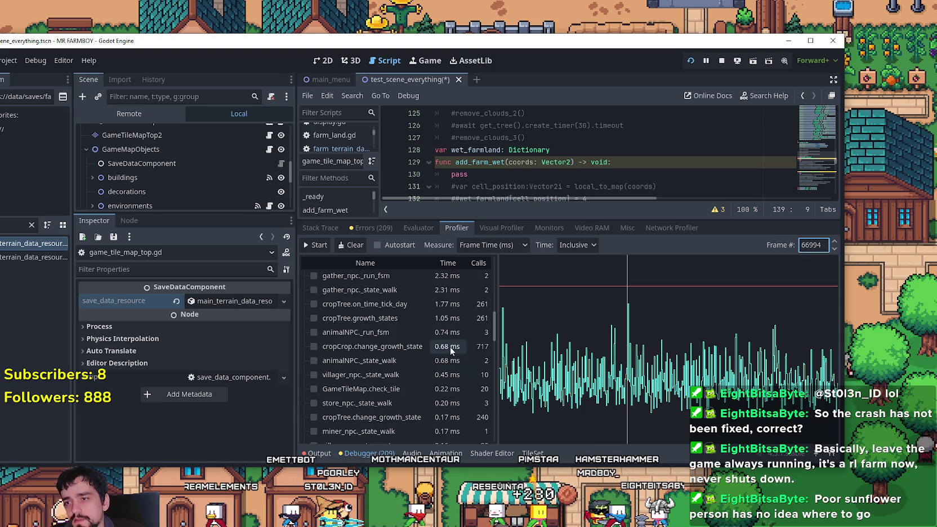
{"action": "scroll", "coordinate": [448, 349], "scroll_direction": "down", "scroll_amount": 2}
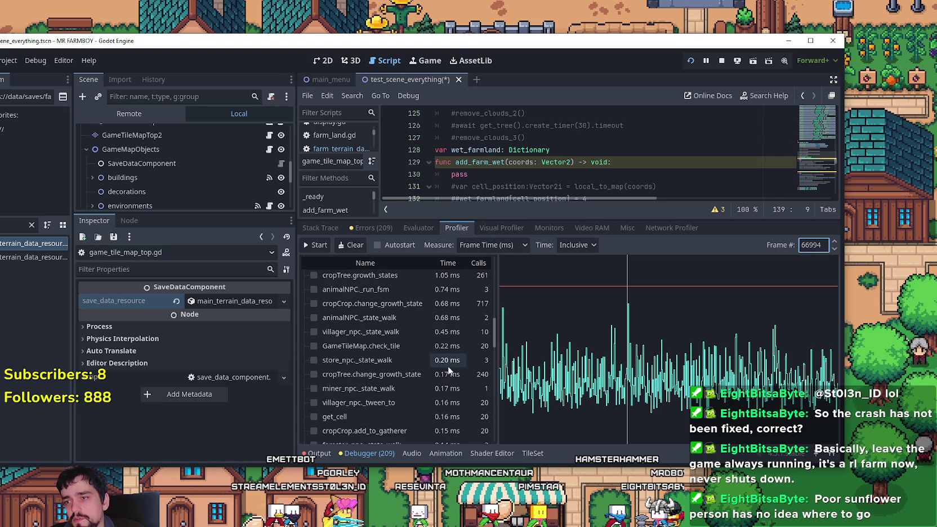
{"action": "scroll", "coordinate": [462, 394], "scroll_direction": "up", "scroll_amount": 5}
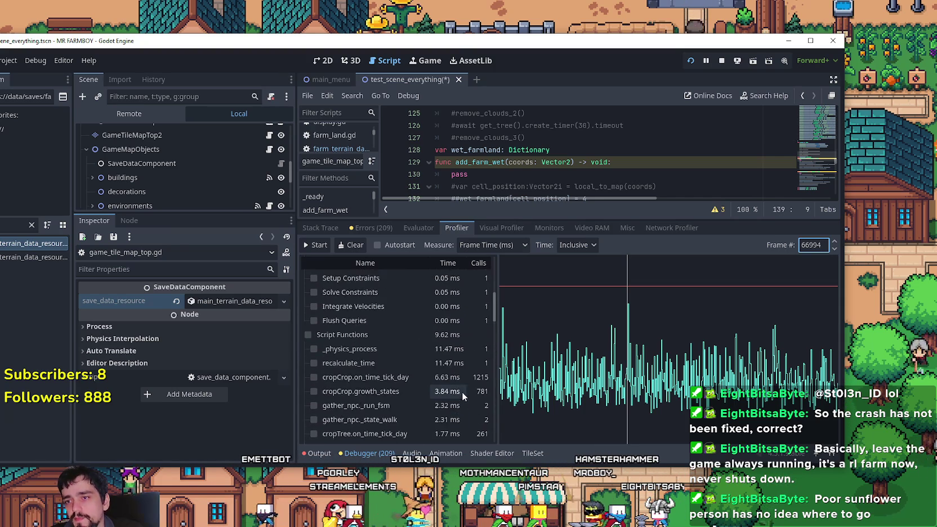
{"action": "scroll", "coordinate": [465, 382], "scroll_direction": "down", "scroll_amount": 1}
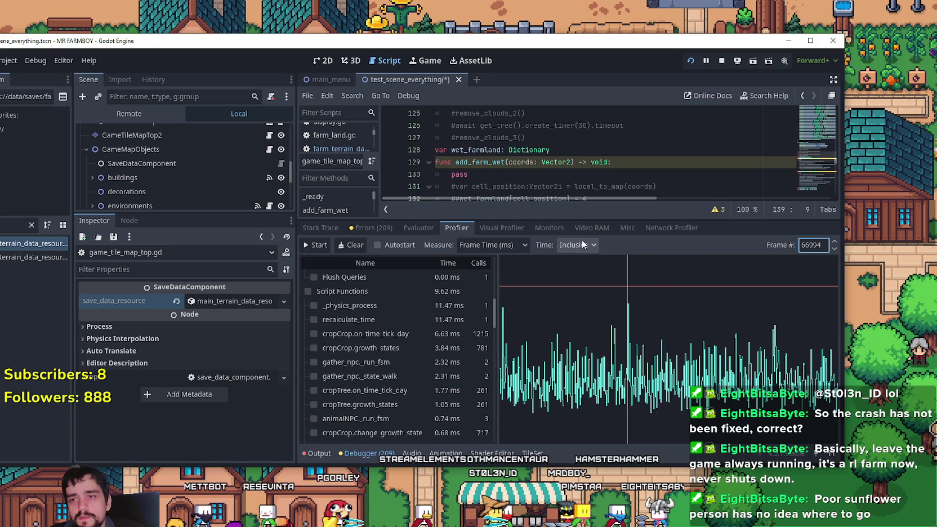
Switch profiler times to Self and scroll through each function's own time
{"action": "left_click", "coordinate": [579, 274]}
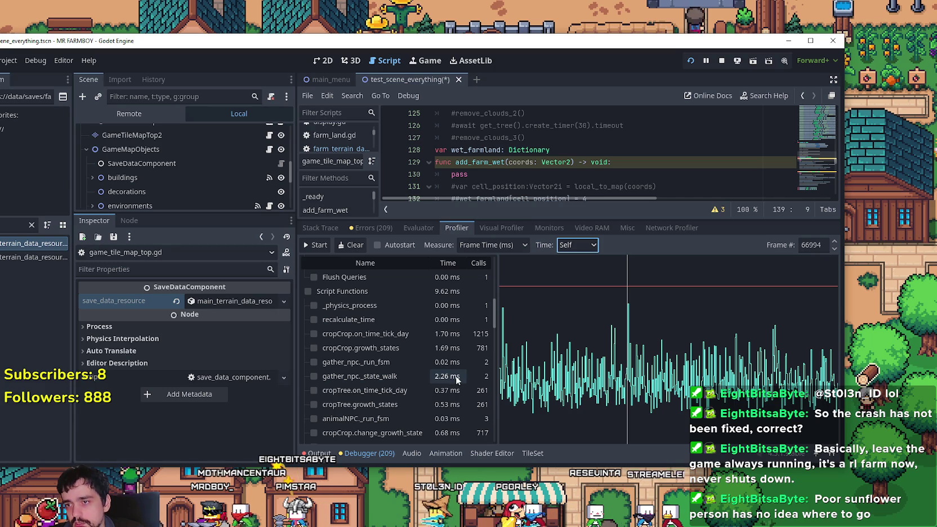
{"action": "scroll", "coordinate": [457, 370], "scroll_direction": "down", "scroll_amount": 3}
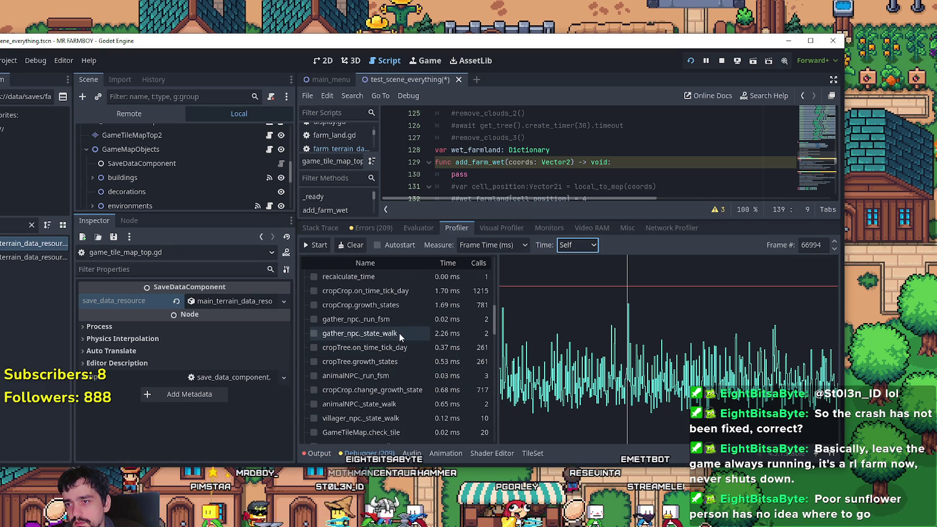
{"action": "scroll", "coordinate": [398, 332], "scroll_direction": "up", "scroll_amount": 2}
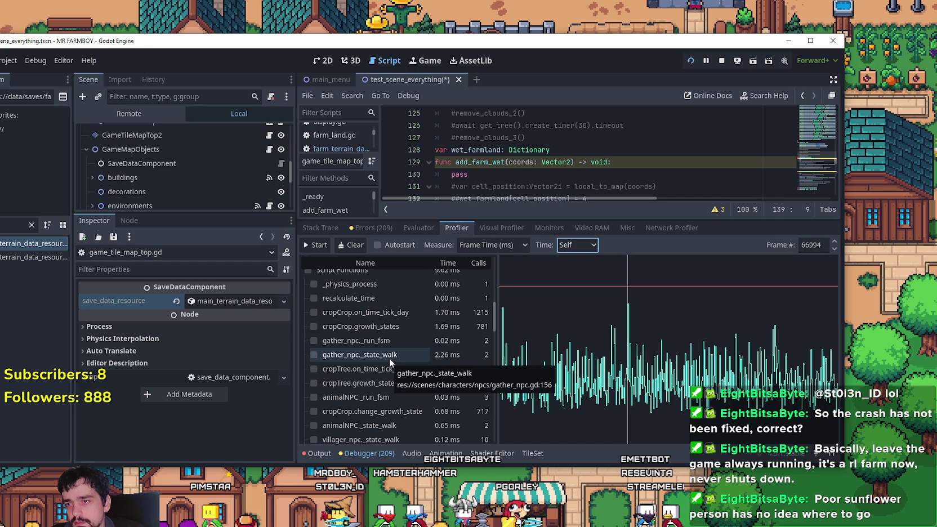
{"action": "scroll", "coordinate": [377, 349], "scroll_direction": "down", "scroll_amount": 2}
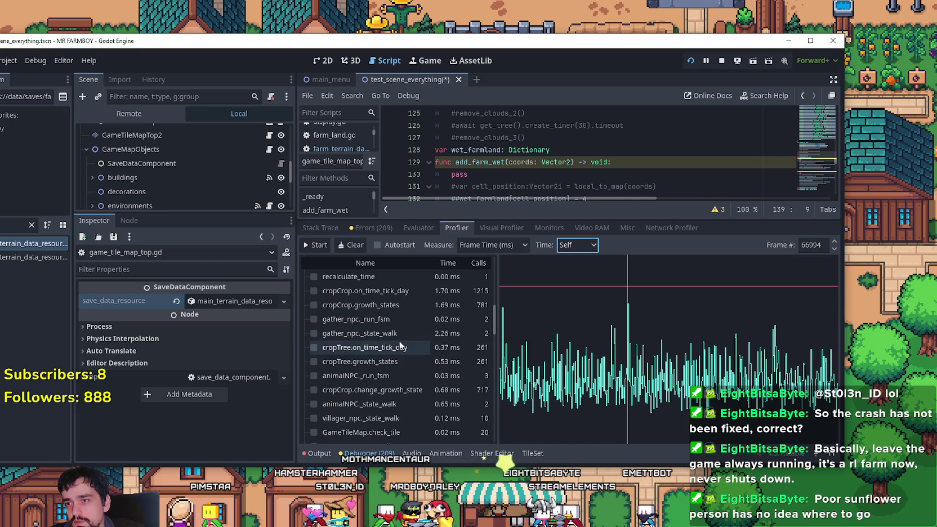
{"action": "scroll", "coordinate": [401, 337], "scroll_direction": "down", "scroll_amount": 2}
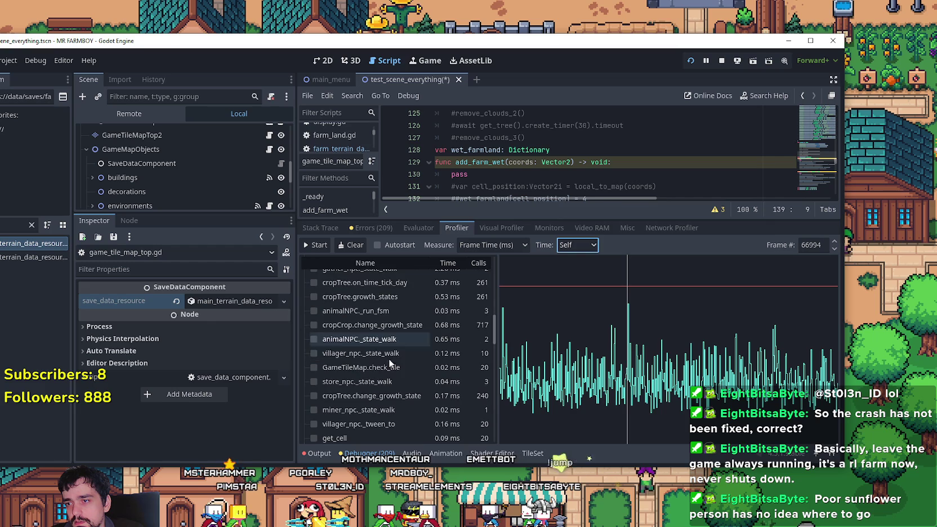
{"action": "scroll", "coordinate": [421, 392], "scroll_direction": "down", "scroll_amount": 2}
{"action": "scroll", "coordinate": [454, 422], "scroll_direction": "up", "scroll_amount": 4}
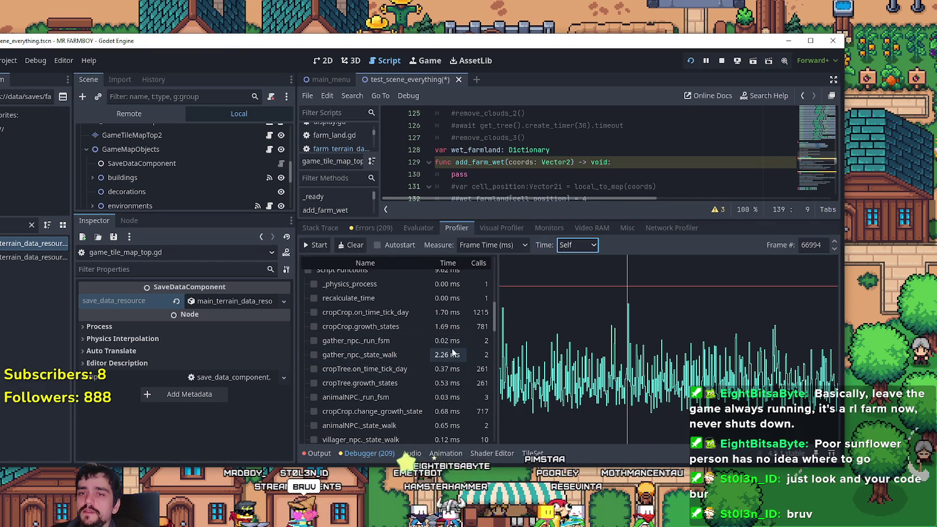
Set profiler times back to Inclusive and shrink the profiler to enlarge the script editor
{"action": "scroll", "coordinate": [418, 315], "scroll_direction": "up", "scroll_amount": 3}
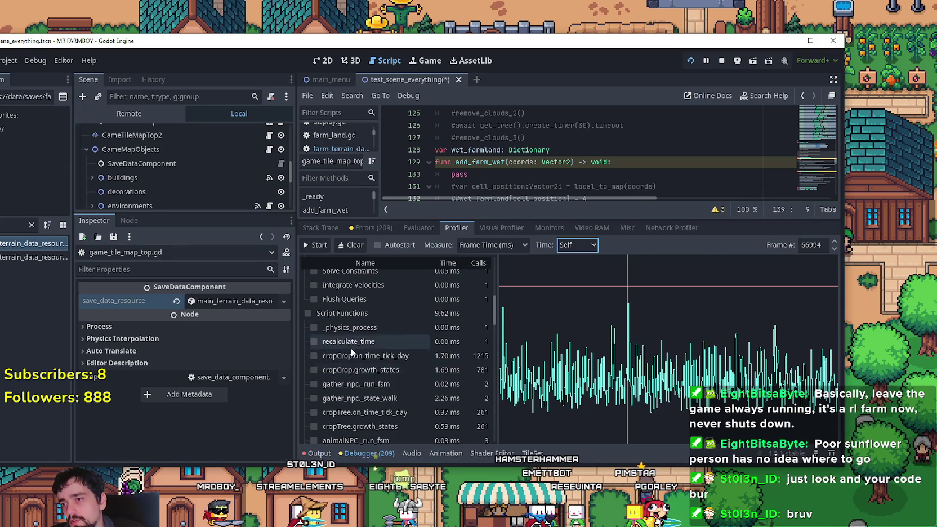
{"action": "scroll", "coordinate": [376, 362], "scroll_direction": "down", "scroll_amount": 2}
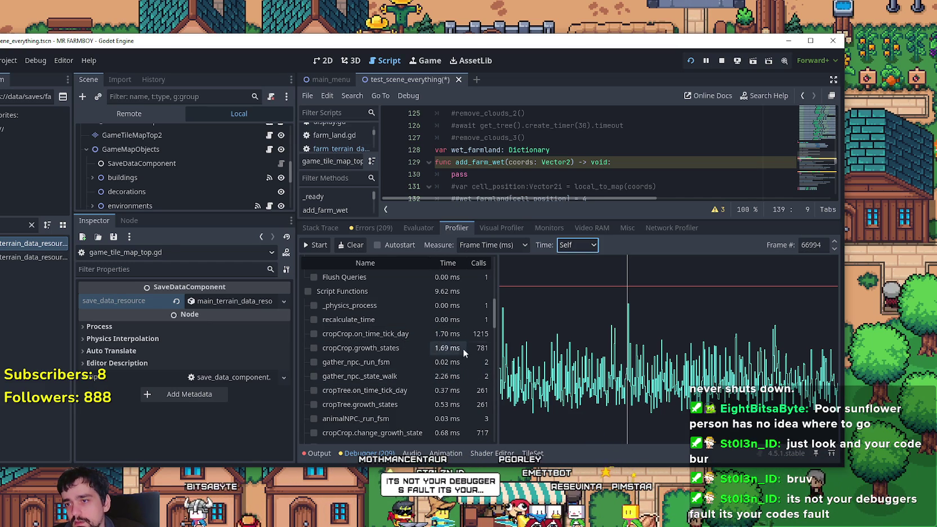
{"action": "scroll", "coordinate": [471, 377], "scroll_direction": "down", "scroll_amount": 2}
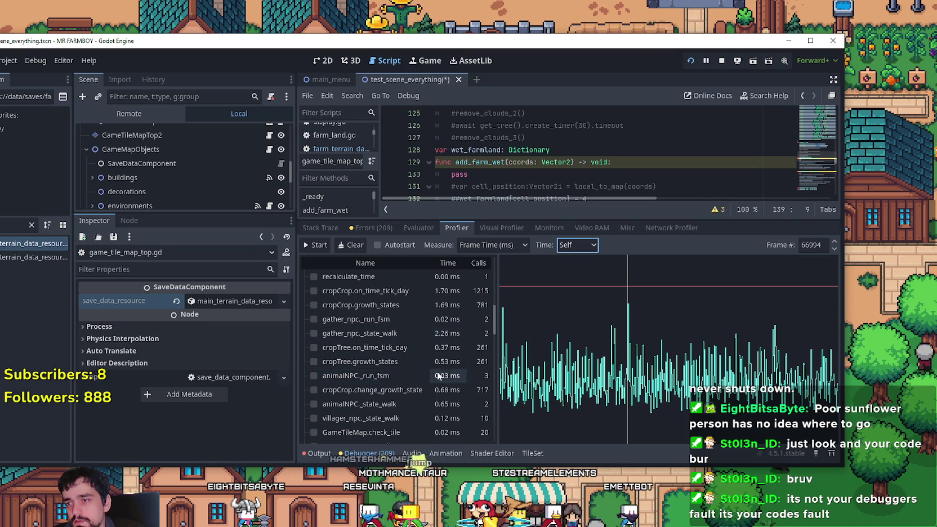
{"action": "scroll", "coordinate": [434, 371], "scroll_direction": "up", "scroll_amount": 1}
{"action": "left_click", "coordinate": [573, 262]}
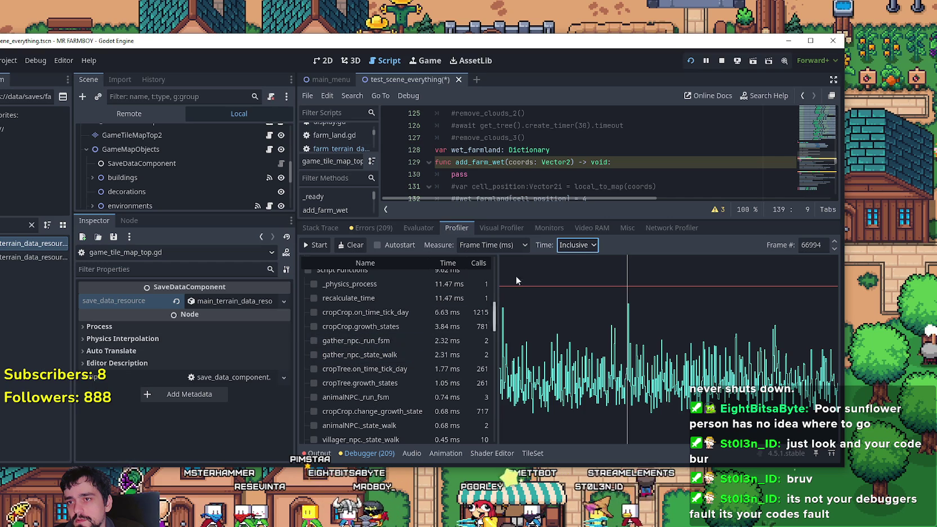
{"action": "left_click_drag", "start_coordinate": [584, 218], "coordinate": [585, 380]}
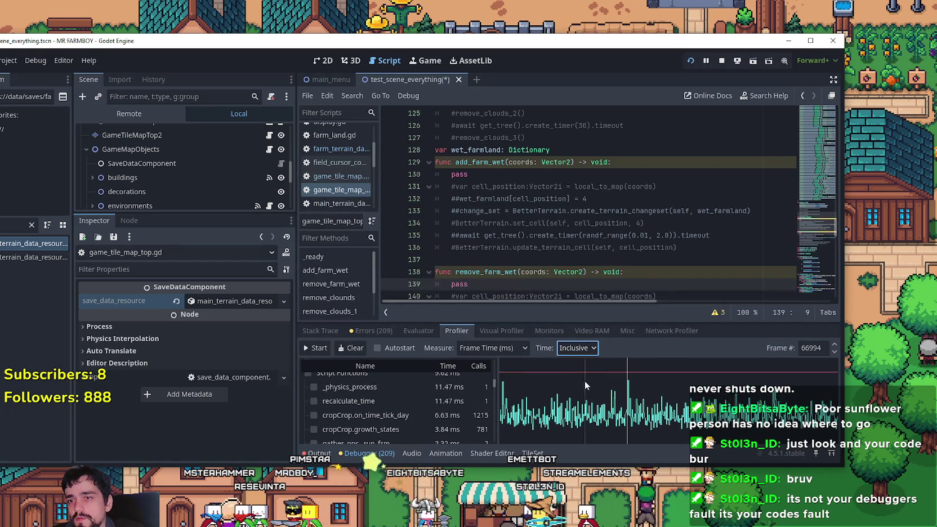
Filter the FileSystem dock for 'gather' and open the gather_npc.tscn scene
{"action": "scroll", "coordinate": [217, 186], "scroll_direction": "down", "scroll_amount": 3}
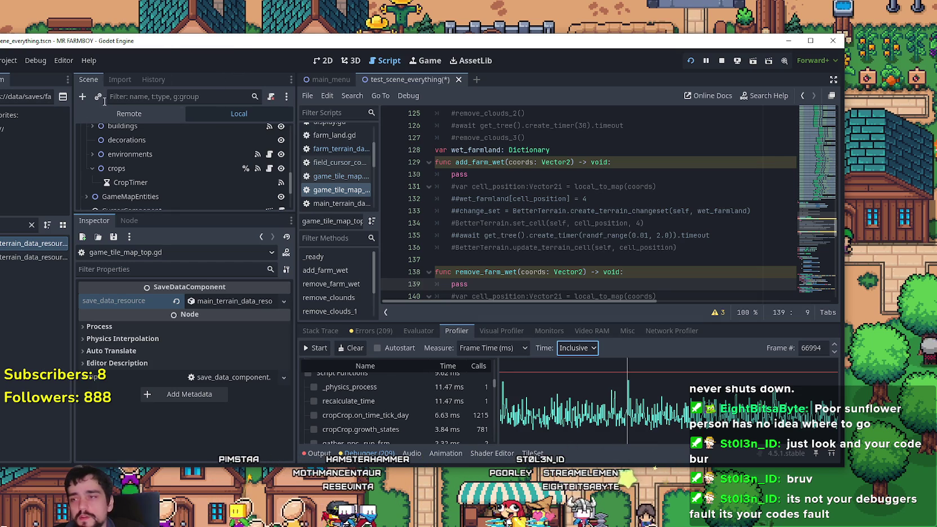
{"action": "mouse_move", "coordinate": [166, 48]}
{"action": "left_mouse_down"}
{"action": "mouse_move", "coordinate": [218, 39]}
{"action": "mouse_move", "coordinate": [242, 58]}
{"action": "left_mouse_up"}
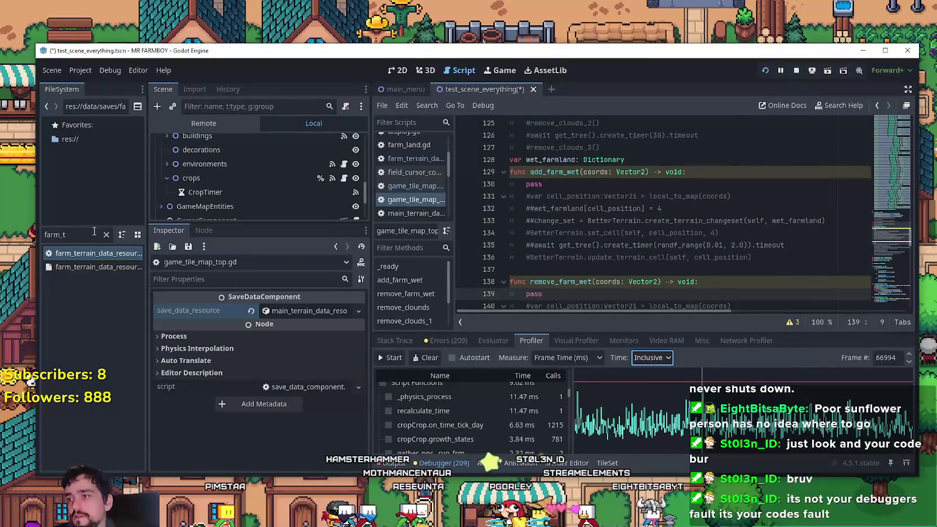
{"action": "type", "text": "gather"}
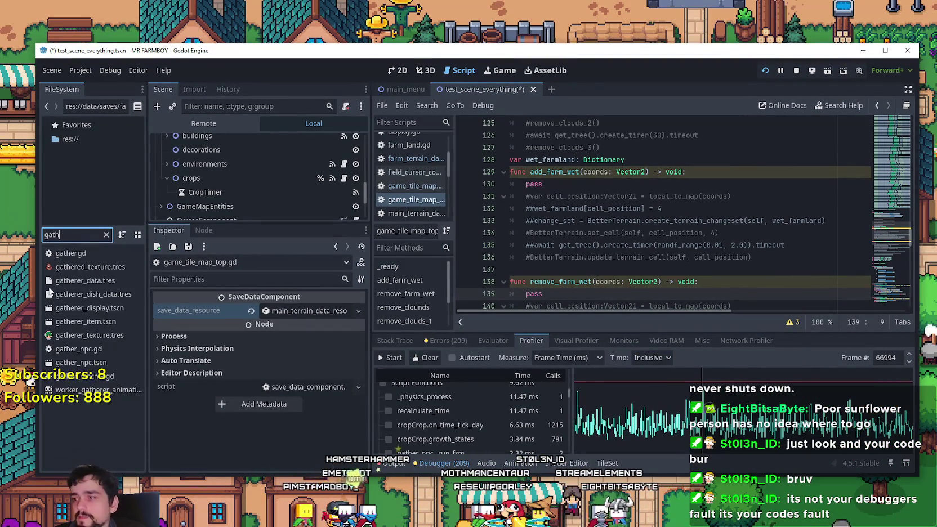
{"action": "left_click", "coordinate": [101, 363]}
{"action": "double_click", "coordinate": [102, 363]}
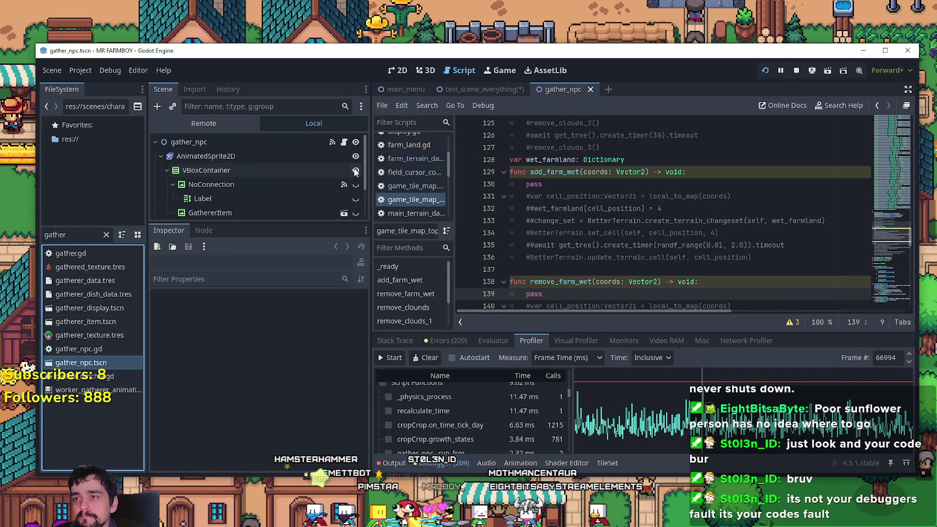
Open gather_npc.gd at its Task.WAREHOUSE branch near line 309 and show the Output log
{"action": "left_click", "coordinate": [344, 141]}
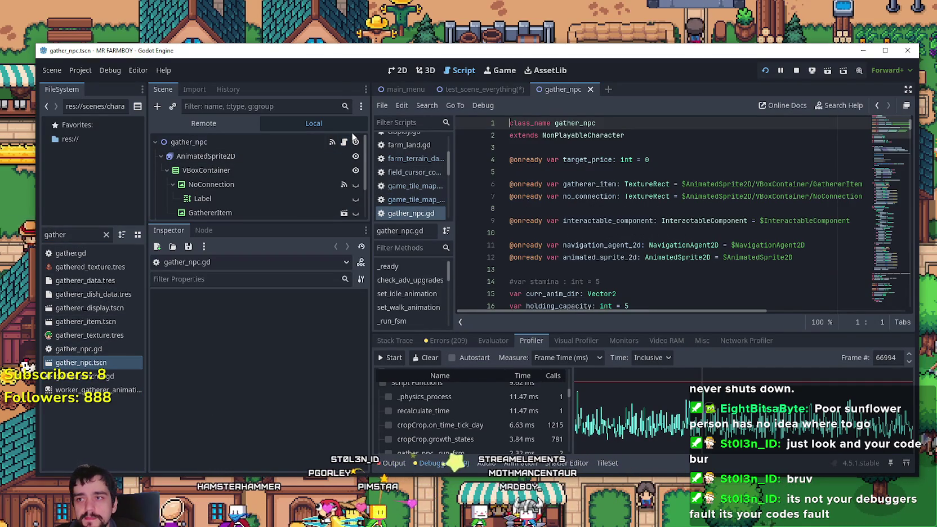
{"action": "left_click", "coordinate": [888, 163]}
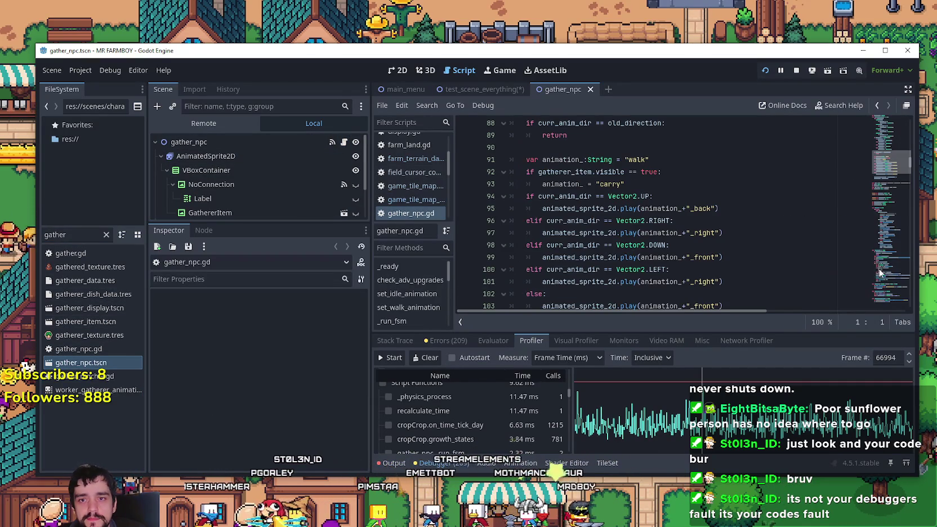
{"action": "left_click", "coordinate": [889, 197]}
{"action": "mouse_move", "coordinate": [888, 197]}
{"action": "left_mouse_down"}
{"action": "mouse_move", "coordinate": [885, 209]}
{"action": "mouse_move", "coordinate": [880, 160]}
{"action": "mouse_move", "coordinate": [866, 254]}
{"action": "left_mouse_up"}
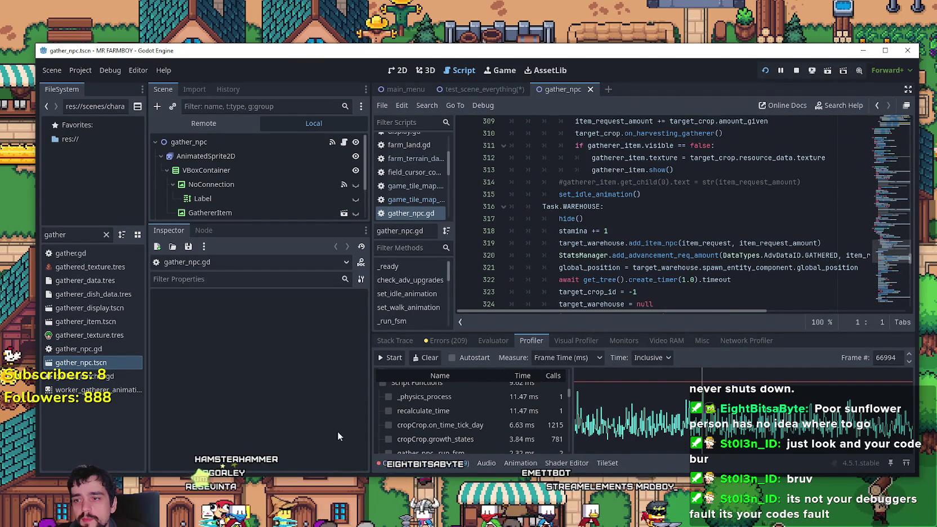
{"action": "left_click", "coordinate": [394, 462]}
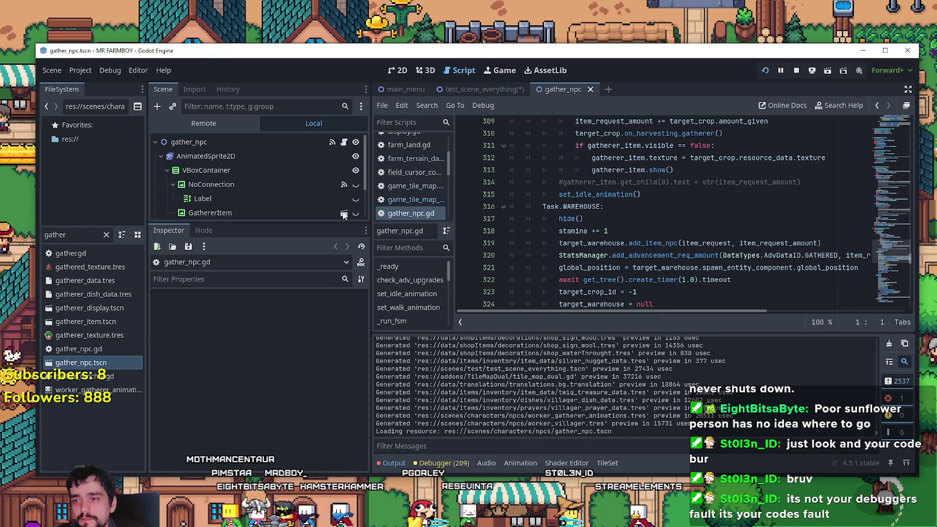
Turn off Verbose stdout under Debug > Settings in Project Settings and close the dialog
{"action": "left_click", "coordinate": [90, 72]}
{"action": "left_click", "coordinate": [87, 82]}
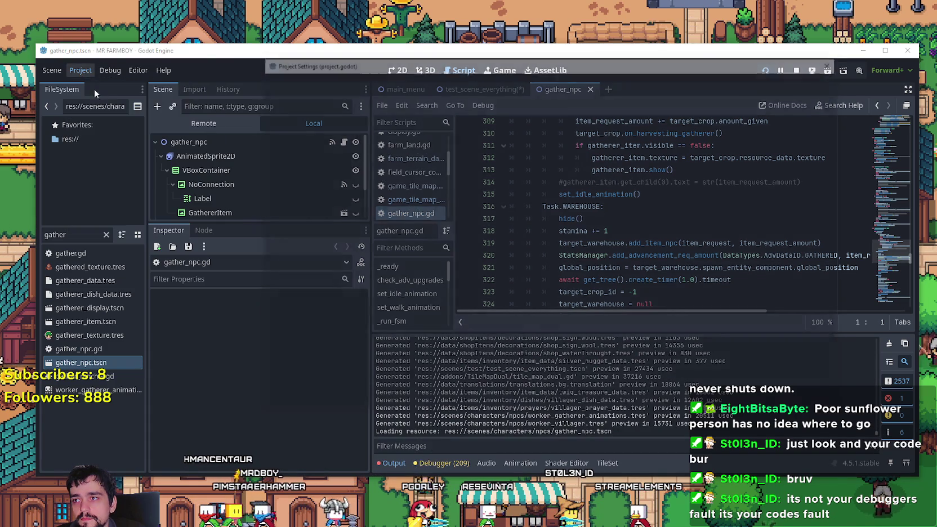
{"action": "scroll", "coordinate": [322, 289], "scroll_direction": "up", "scroll_amount": 3}
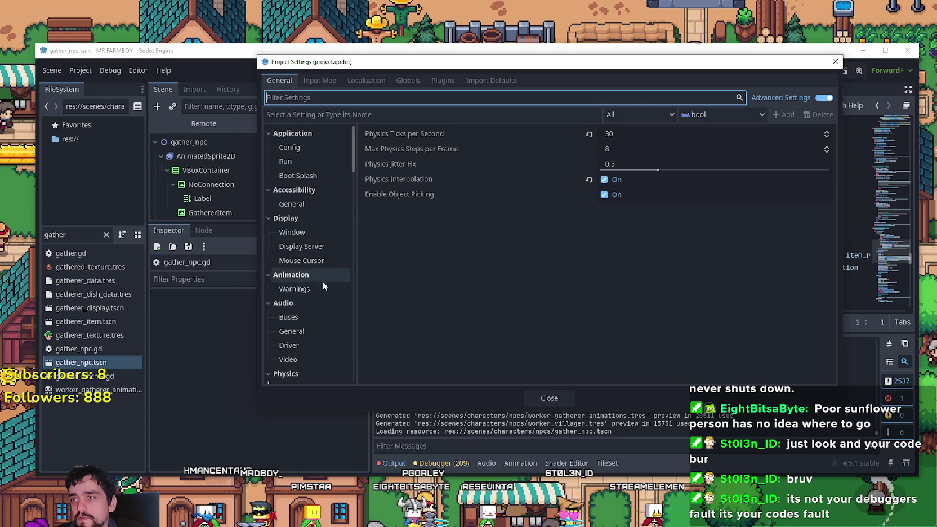
{"action": "scroll", "coordinate": [323, 280], "scroll_direction": "down", "scroll_amount": 8}
{"action": "scroll", "coordinate": [323, 278], "scroll_direction": "down", "scroll_amount": 10}
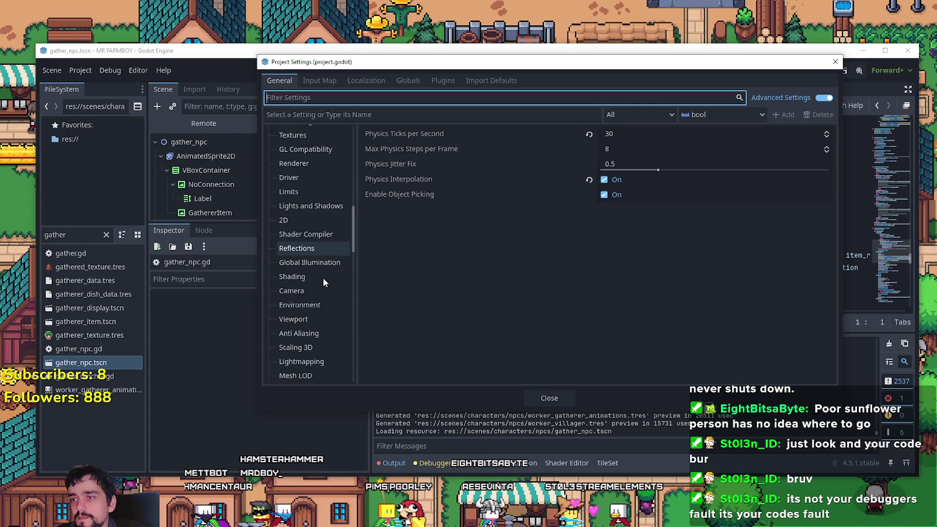
{"action": "scroll", "coordinate": [323, 278], "scroll_direction": "up", "scroll_amount": 12}
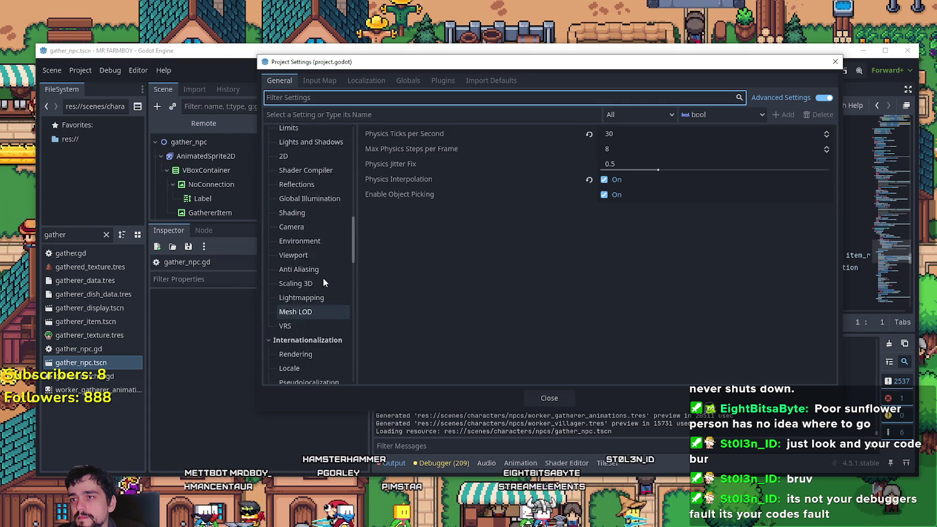
{"action": "scroll", "coordinate": [323, 277], "scroll_direction": "up", "scroll_amount": 2}
{"action": "scroll", "coordinate": [322, 279], "scroll_direction": "down", "scroll_amount": 2}
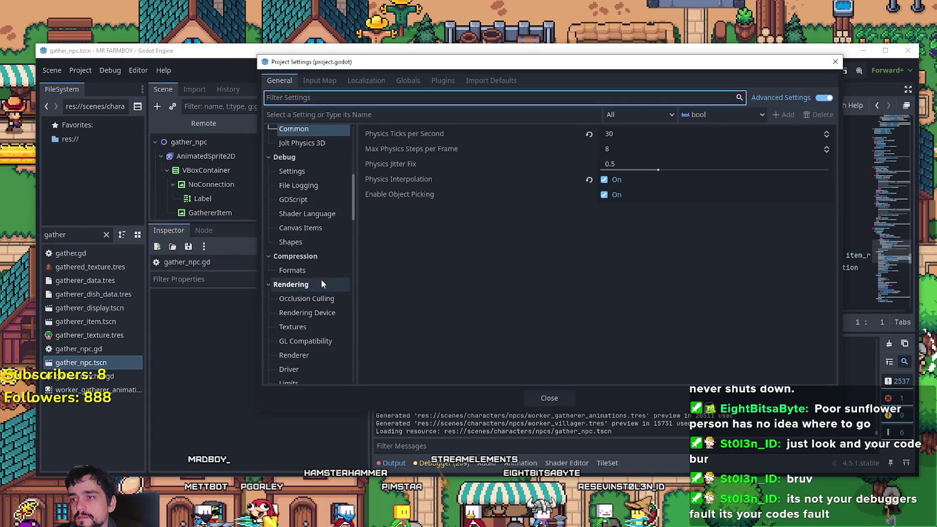
{"action": "left_click", "coordinate": [296, 171]}
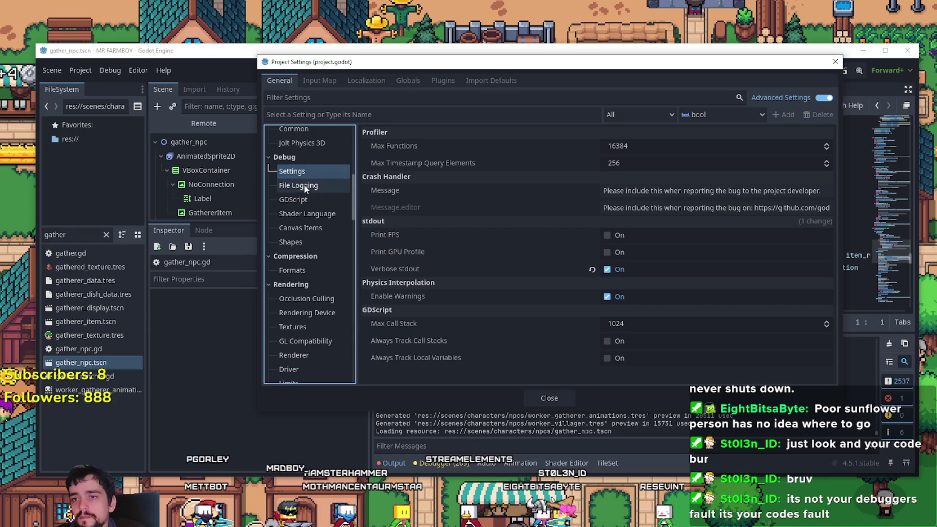
{"action": "left_click", "coordinate": [591, 270]}
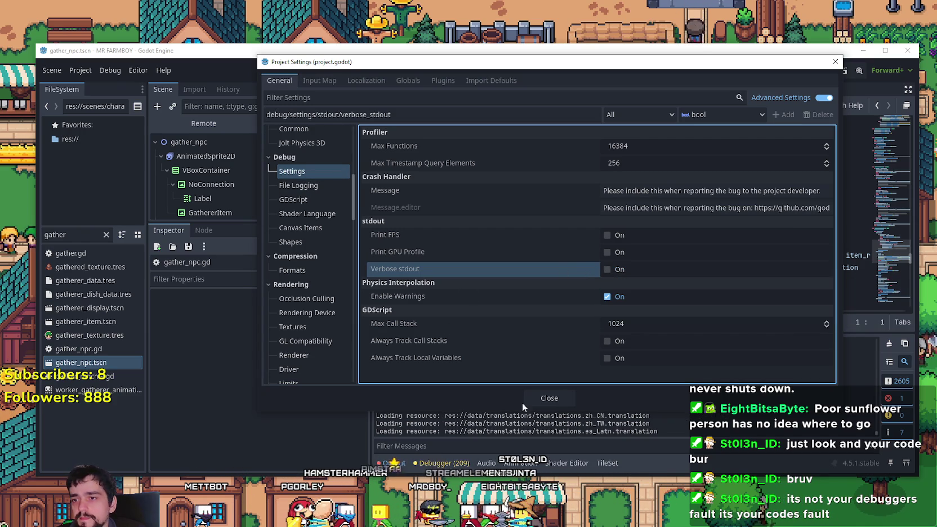
{"action": "left_click", "coordinate": [560, 399]}
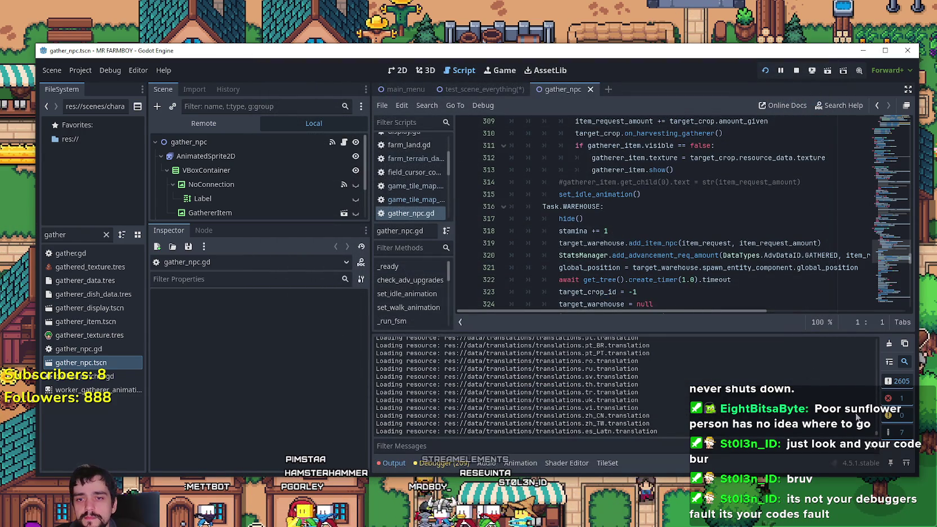
{"action": "left_click", "coordinate": [79, 71]}
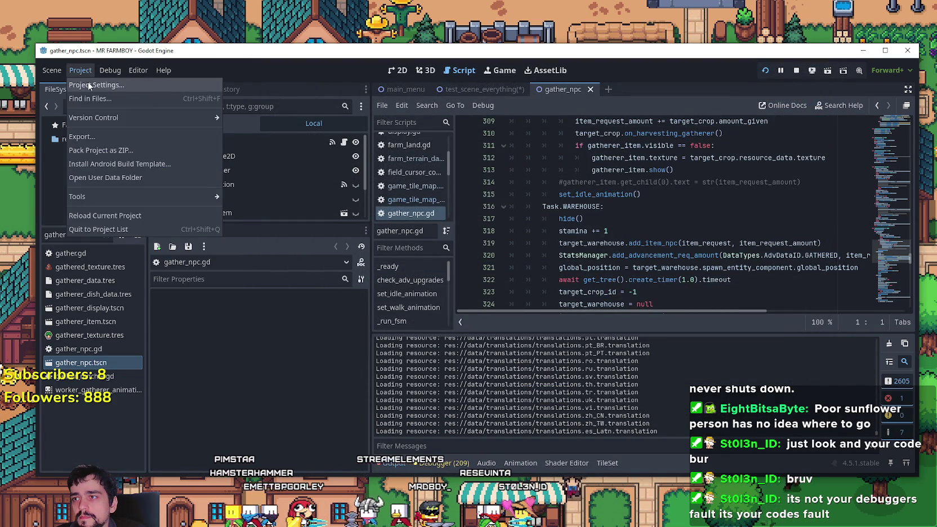
{"action": "left_click", "coordinate": [88, 82]}
{"action": "left_click", "coordinate": [317, 187]}
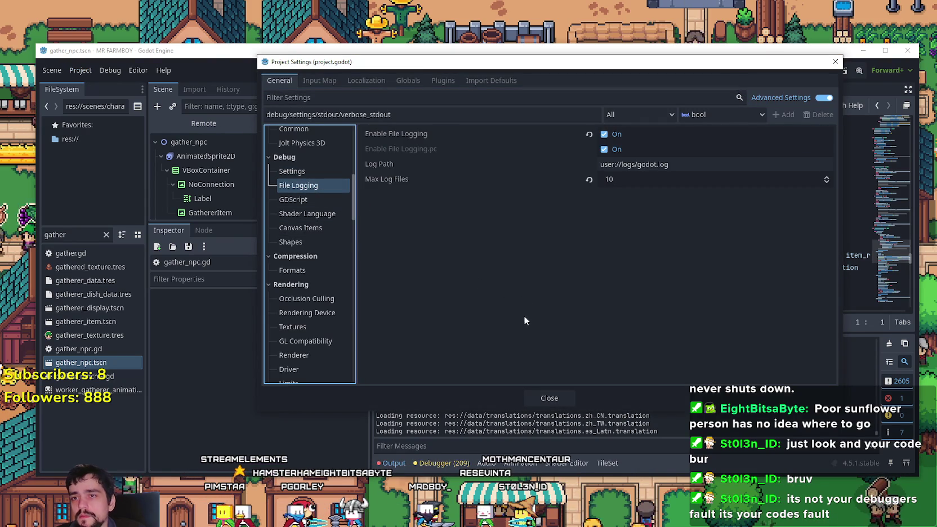
{"action": "mouse_move", "coordinate": [405, 131]}
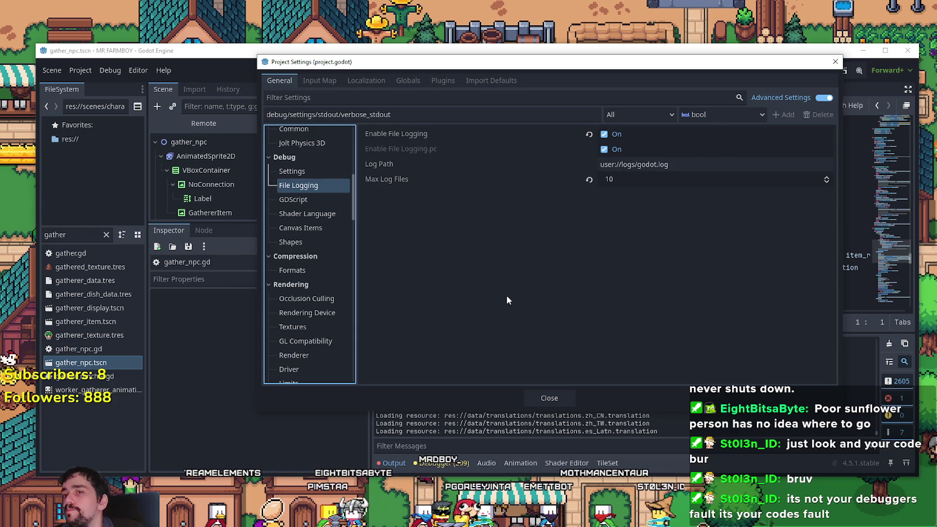
{"action": "left_click", "coordinate": [544, 396]}
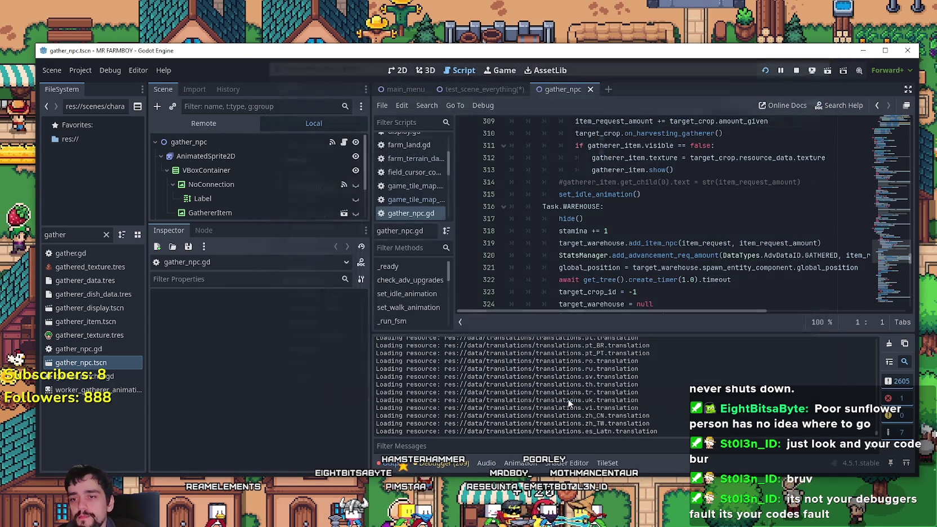
Empty the output log and scroll gather_npc.gd to the _state_walk path-following loop near line 155
{"action": "left_click", "coordinate": [889, 344]}
{"action": "left_click", "coordinate": [670, 207]}
{"action": "scroll", "coordinate": [897, 224], "scroll_direction": "down", "scroll_amount": 2}
{"action": "scroll", "coordinate": [905, 257], "scroll_direction": "down", "scroll_amount": 20}
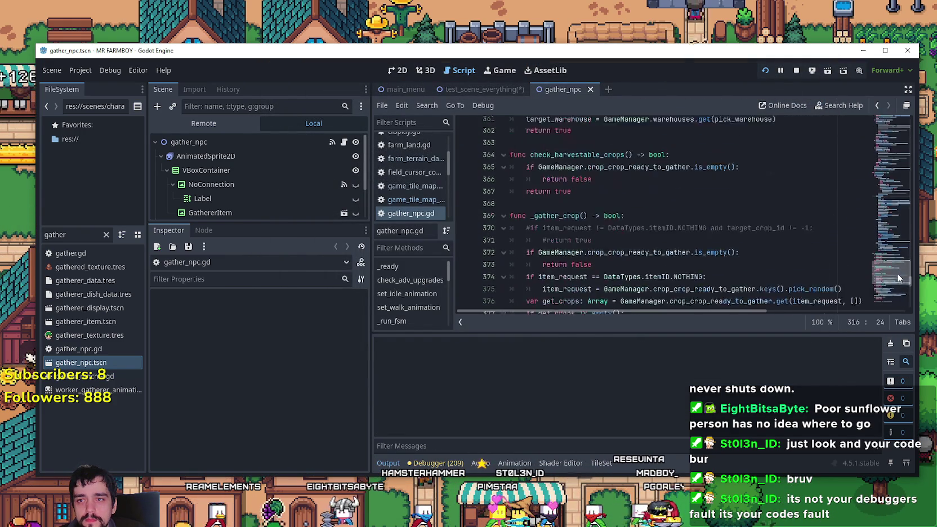
{"action": "scroll", "coordinate": [897, 280], "scroll_direction": "up", "scroll_amount": 20}
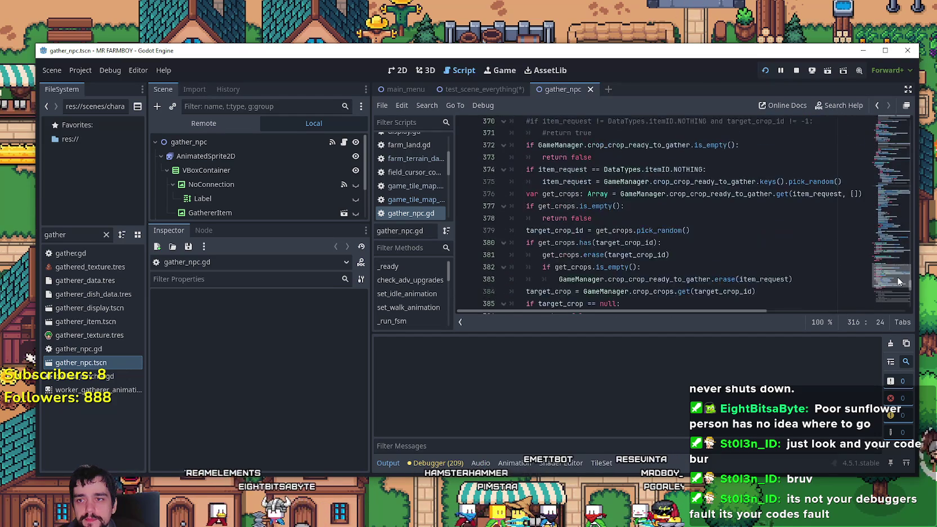
{"action": "left_click_drag", "start_coordinate": [898, 245], "coordinate": [897, 184]}
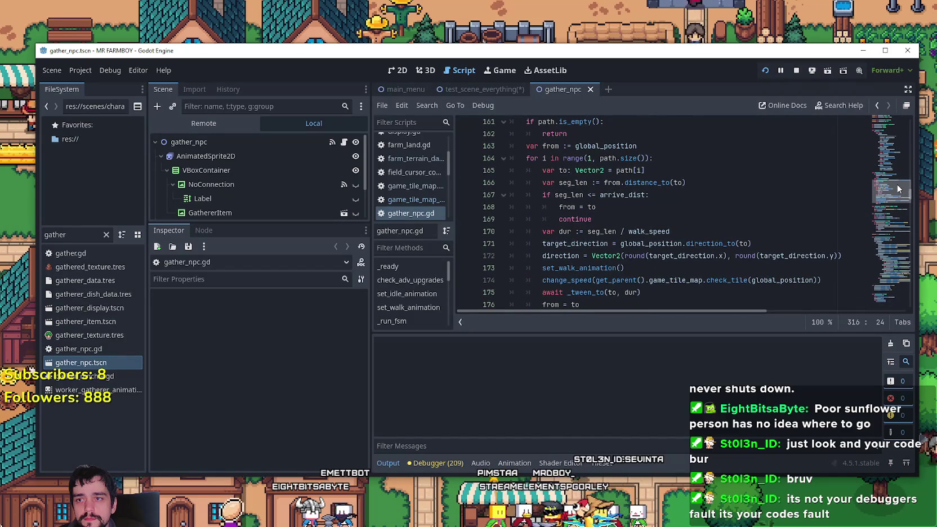
{"action": "scroll", "coordinate": [609, 246], "scroll_direction": "up", "scroll_amount": 1}
{"action": "scroll", "coordinate": [609, 245], "scroll_direction": "up", "scroll_amount": 4}
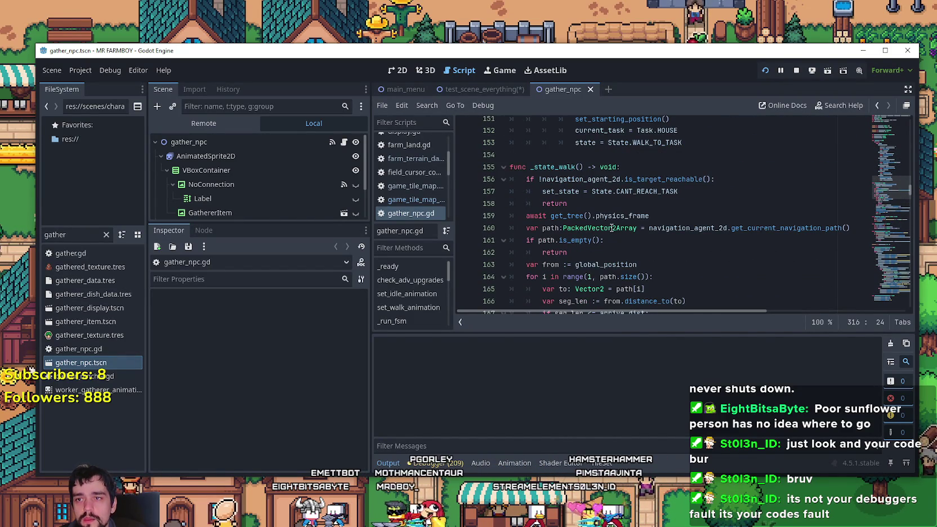
{"action": "mouse_move", "coordinate": [611, 227]}
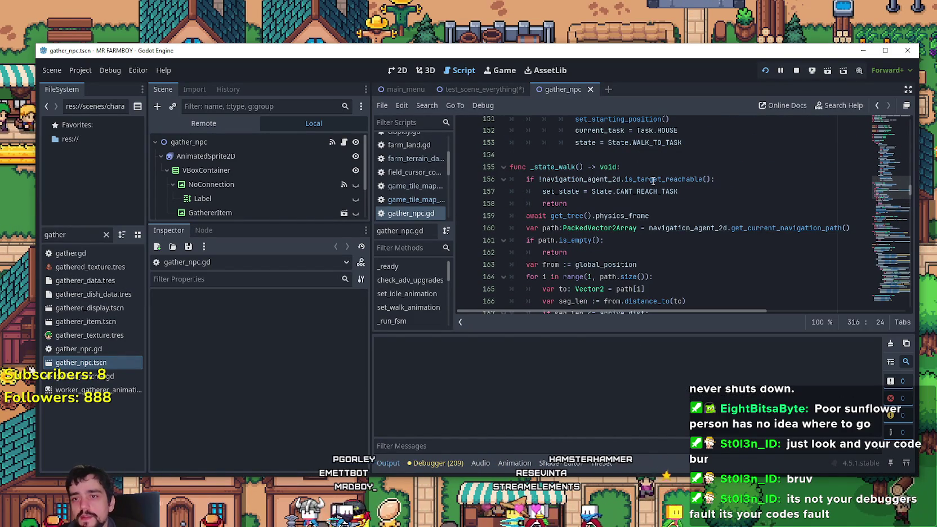
{"action": "scroll", "coordinate": [647, 178], "scroll_direction": "down", "scroll_amount": 2}
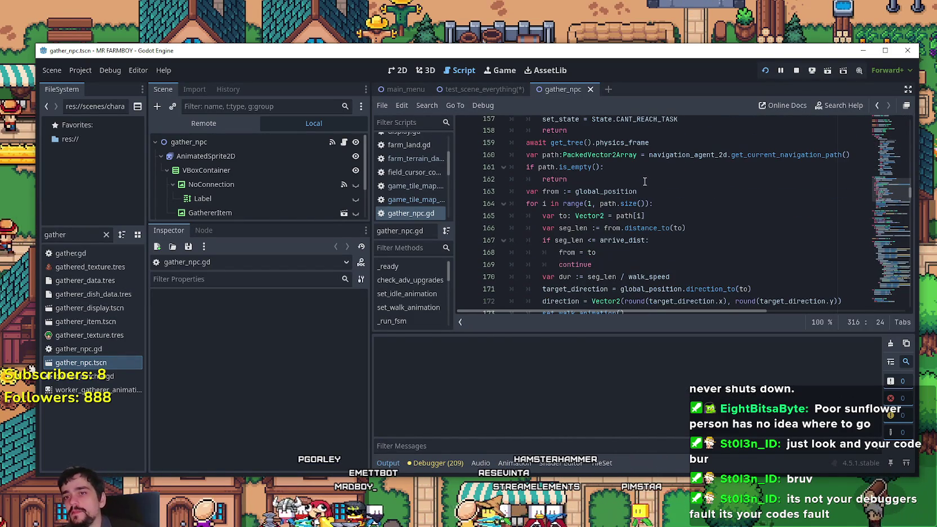
{"action": "scroll", "coordinate": [639, 196], "scroll_direction": "down", "scroll_amount": 3}
{"action": "left_click", "coordinate": [631, 208]}
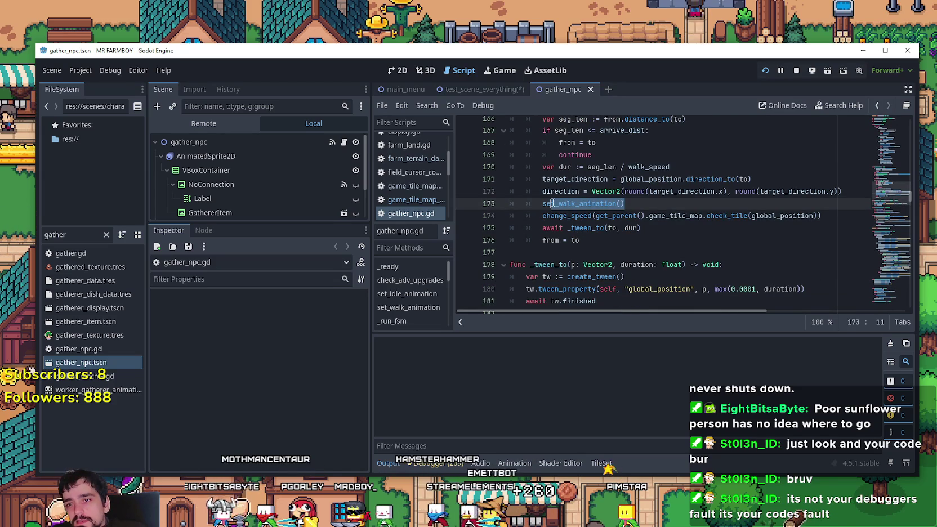
{"action": "left_click_drag", "start_coordinate": [543, 216], "coordinate": [822, 215]}
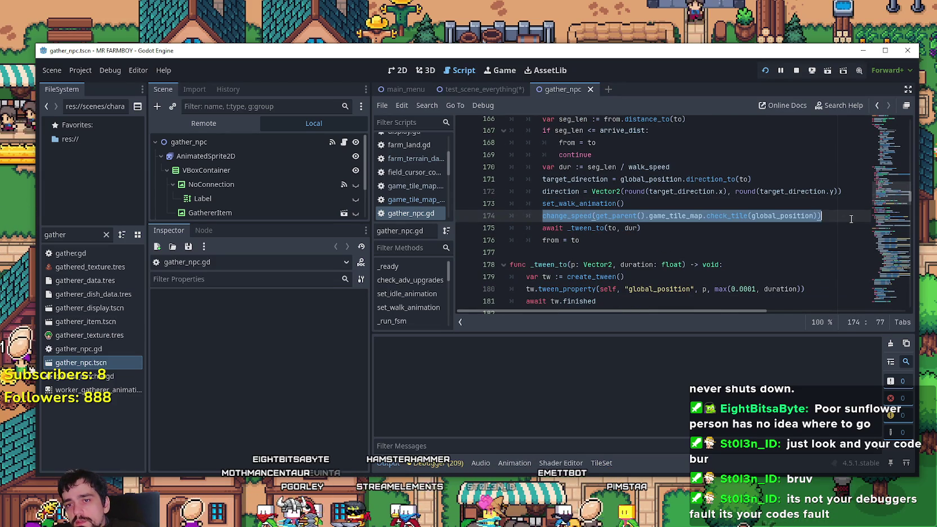
{"action": "left_click", "coordinate": [574, 204]}
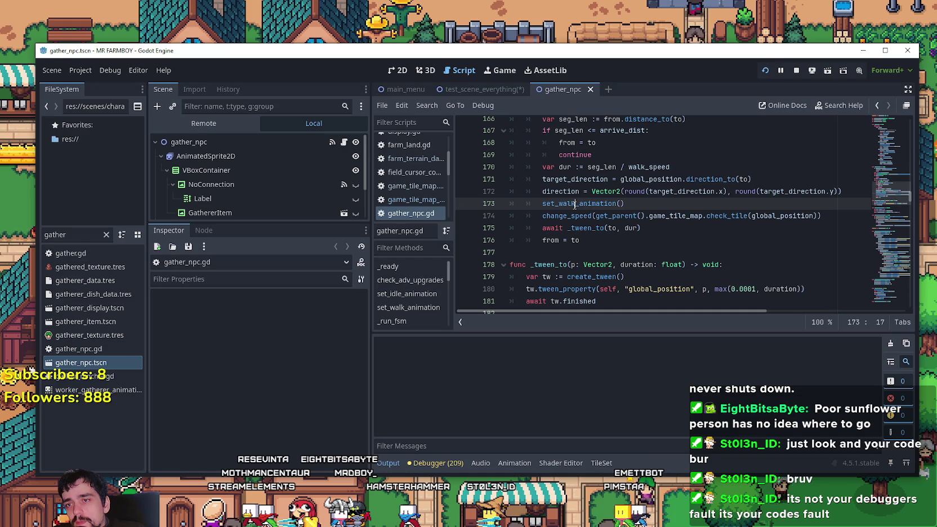
{"action": "scroll", "coordinate": [259, 189], "scroll_direction": "down", "scroll_amount": 3}
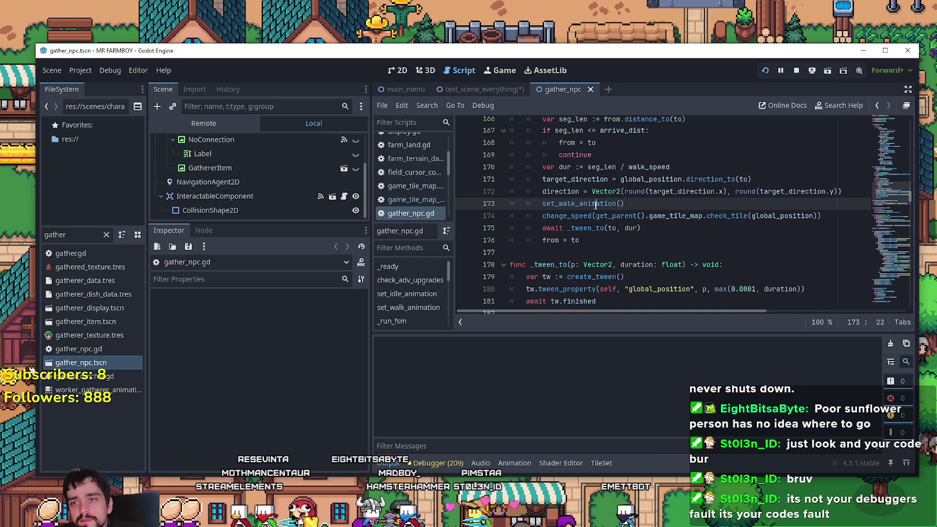
{"action": "left_click", "coordinate": [545, 215]}
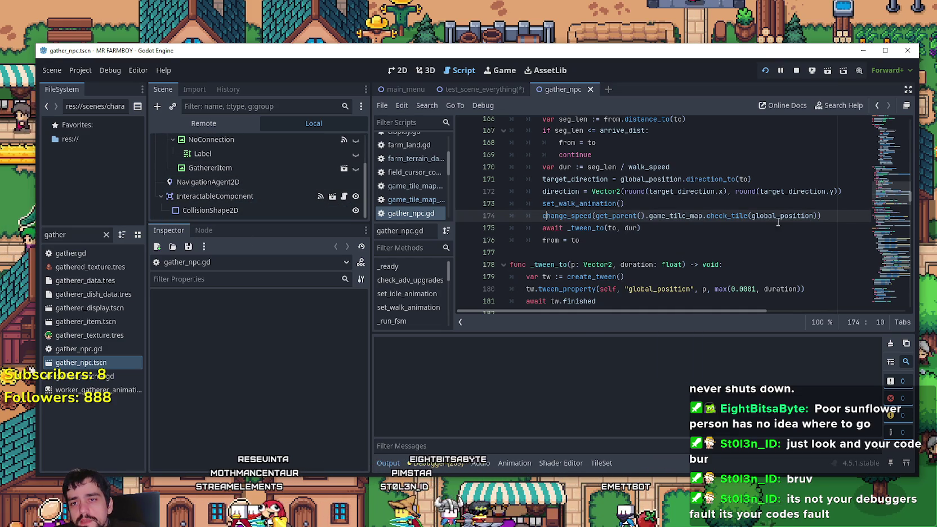
{"action": "left_click_drag", "start_coordinate": [657, 216], "coordinate": [539, 215]}
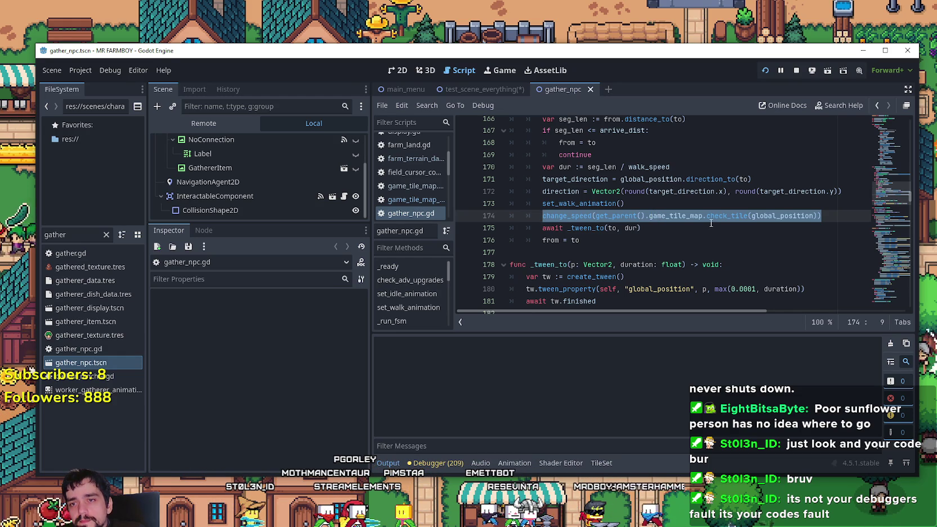
{"action": "left_click", "coordinate": [571, 216]}
{"action": "right_click", "coordinate": [572, 210]}
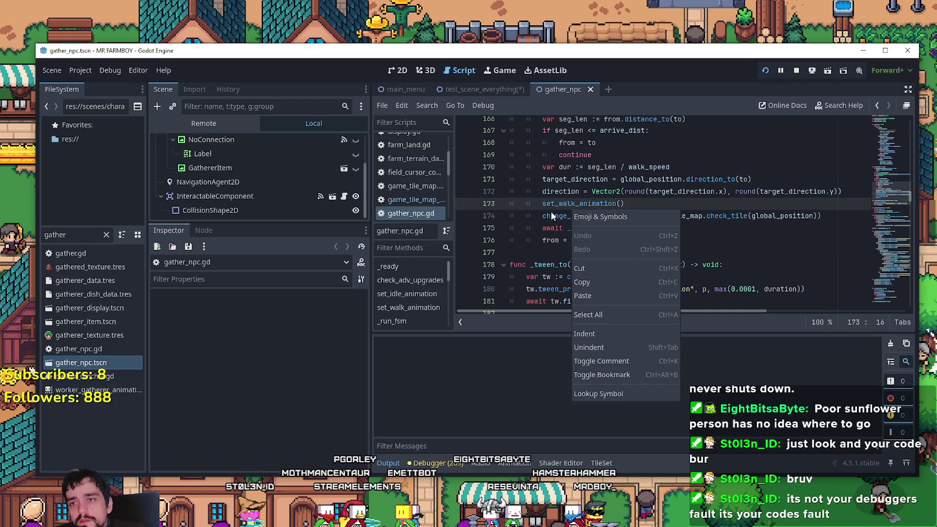
{"action": "left_click", "coordinate": [552, 214]}
{"action": "right_click", "coordinate": [555, 217]}
{"action": "left_click", "coordinate": [595, 400]}
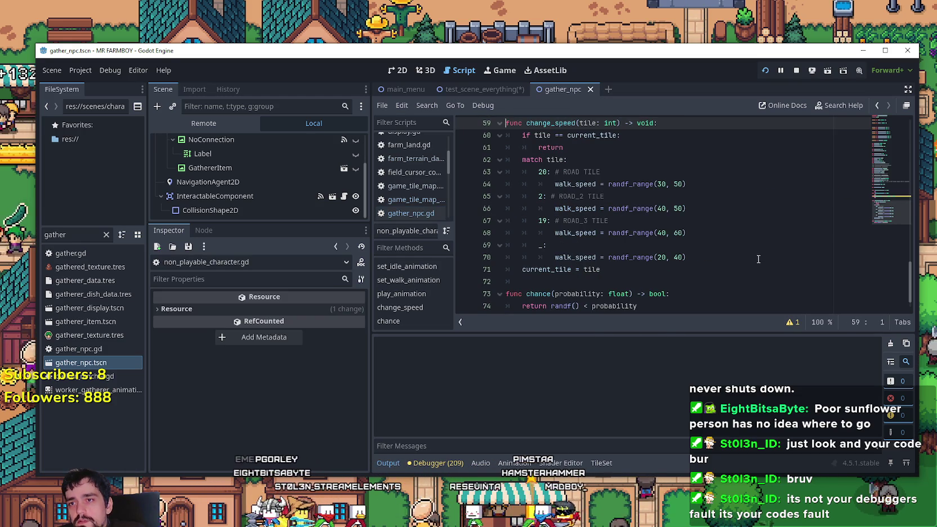
{"action": "scroll", "coordinate": [748, 252], "scroll_direction": "up", "scroll_amount": 2}
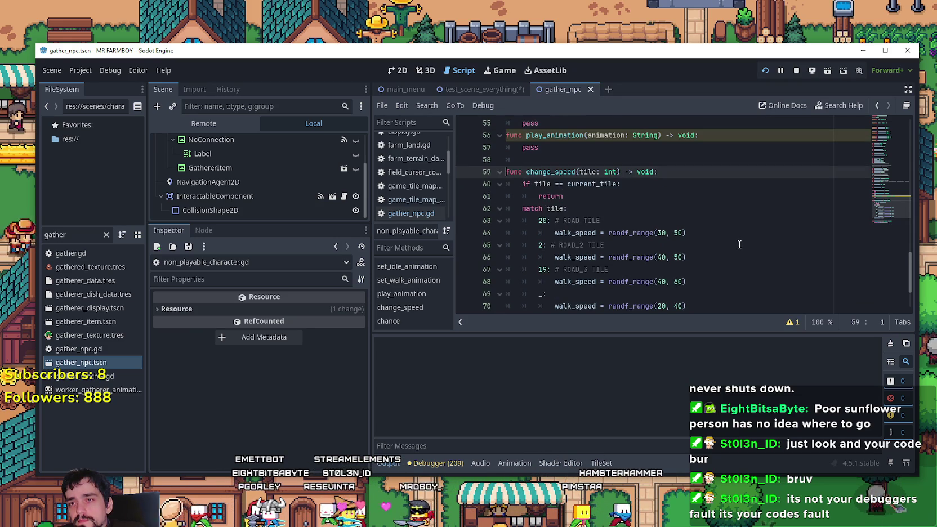
{"action": "scroll", "coordinate": [739, 244], "scroll_direction": "down", "scroll_amount": 3}
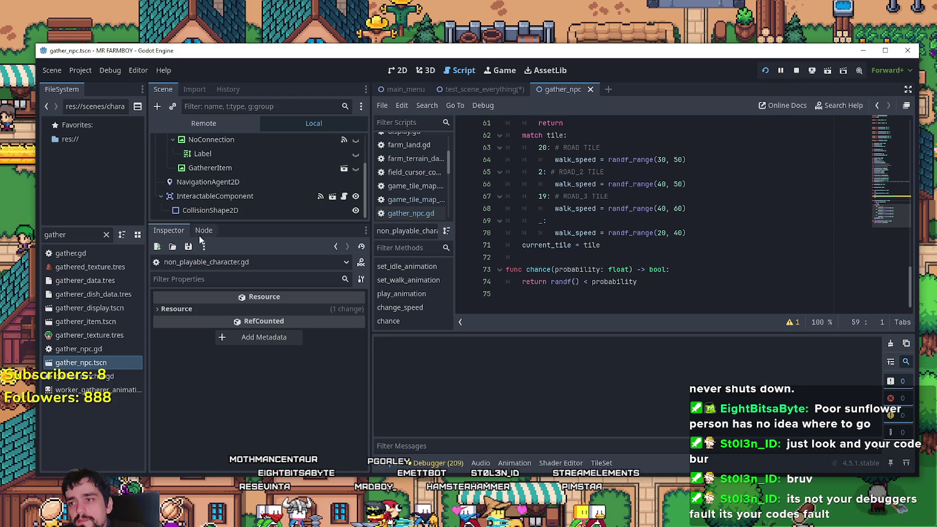
{"action": "left_click_drag", "start_coordinate": [258, 223], "coordinate": [258, 309]}
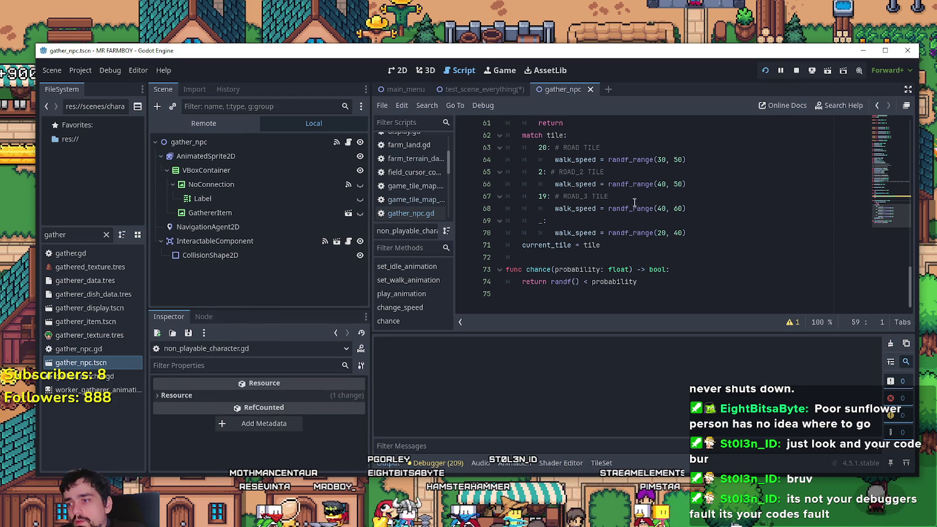
{"action": "left_click", "coordinate": [607, 245]}
{"action": "scroll", "coordinate": [607, 249], "scroll_direction": "up", "scroll_amount": 1}
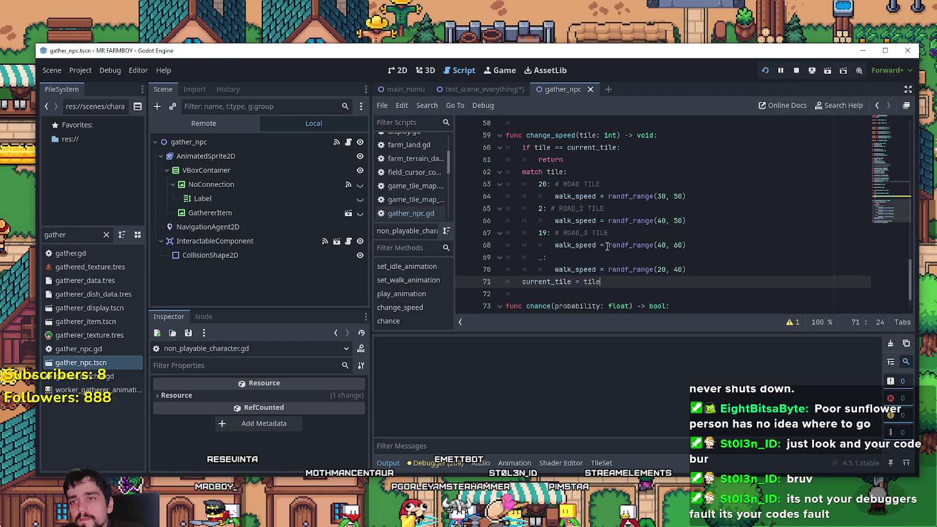
{"action": "scroll", "coordinate": [607, 245], "scroll_direction": "down", "scroll_amount": 1}
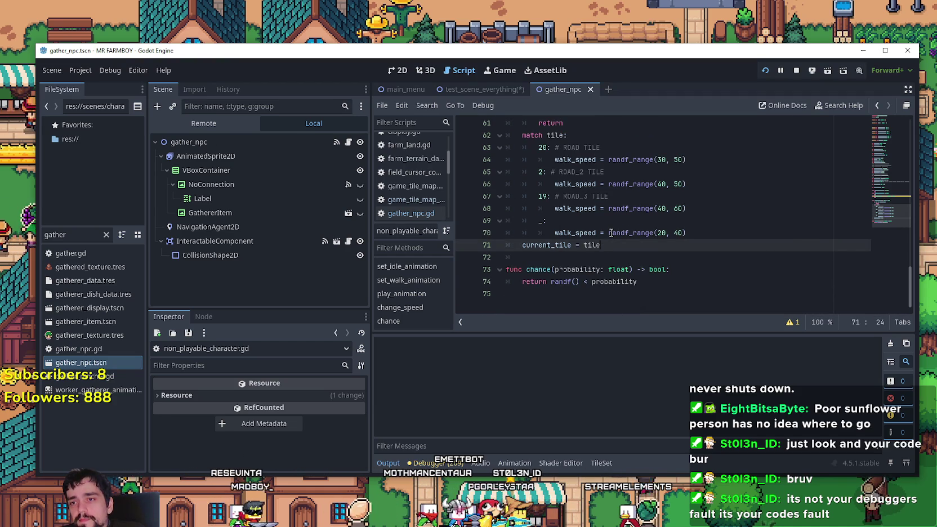
{"action": "left_click", "coordinate": [593, 257]}
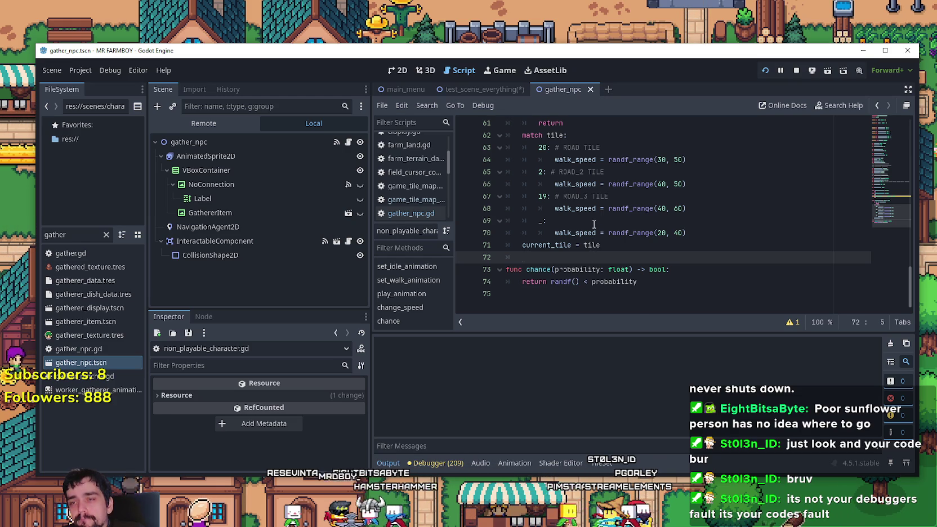
{"action": "scroll", "coordinate": [619, 248], "scroll_direction": "up", "scroll_amount": 1}
{"action": "scroll", "coordinate": [700, 237], "scroll_direction": "down", "scroll_amount": 1}
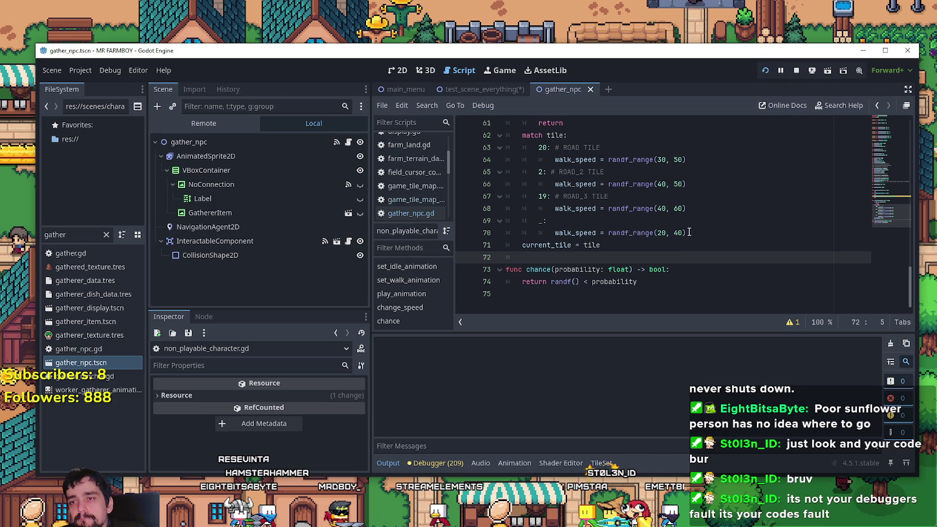
{"action": "scroll", "coordinate": [678, 227], "scroll_direction": "up", "scroll_amount": 1}
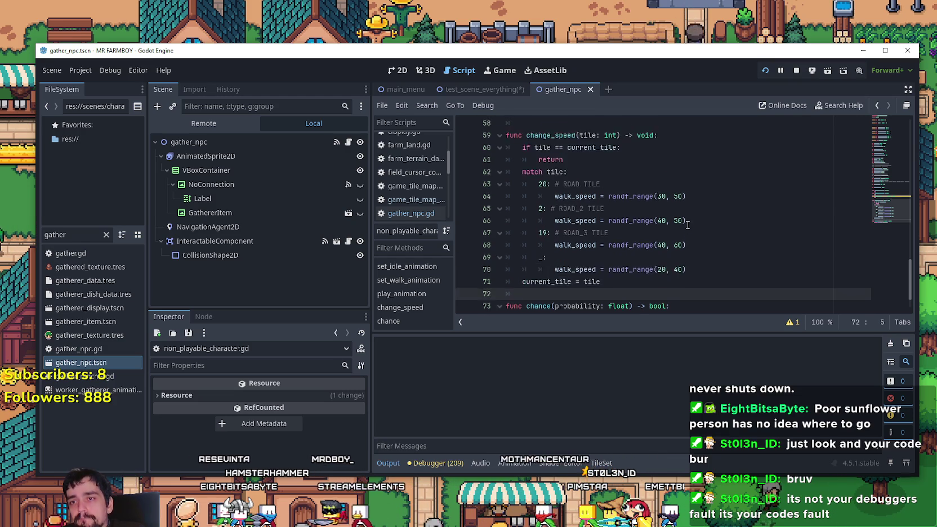
{"action": "mouse_move", "coordinate": [655, 219]}
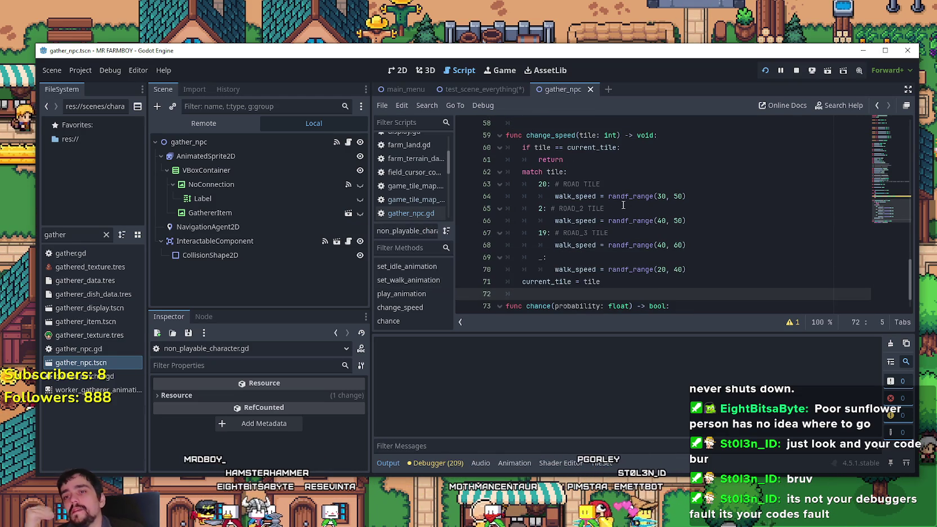
{"action": "scroll", "coordinate": [595, 180], "scroll_direction": "down", "scroll_amount": 1}
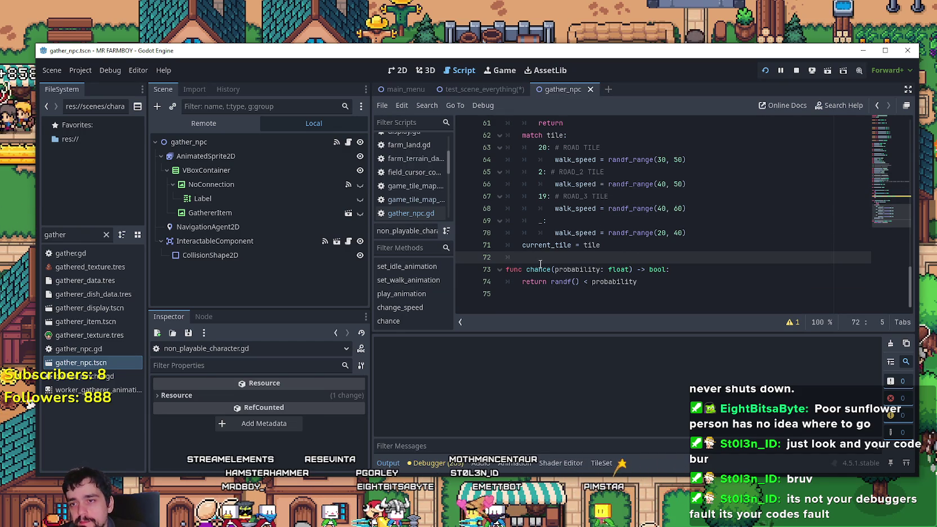
{"action": "scroll", "coordinate": [545, 261], "scroll_direction": "up", "scroll_amount": 1}
{"action": "scroll", "coordinate": [545, 261], "scroll_direction": "up", "scroll_amount": 1}
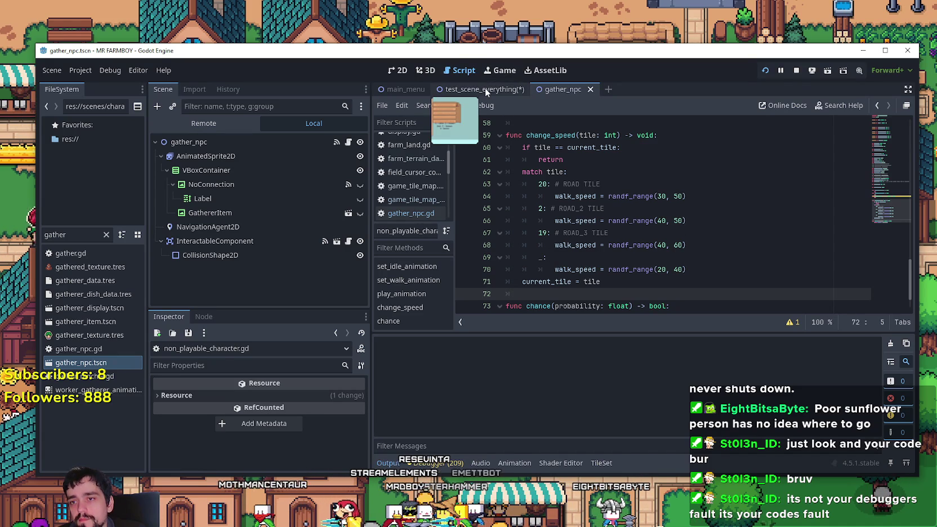
{"action": "scroll", "coordinate": [570, 177], "scroll_direction": "down", "scroll_amount": 2}
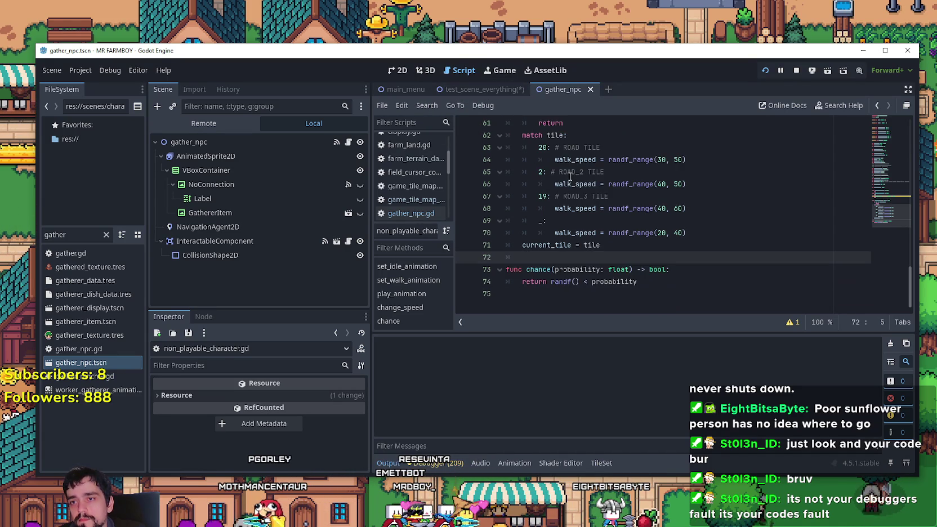
{"action": "scroll", "coordinate": [568, 175], "scroll_direction": "up", "scroll_amount": 1}
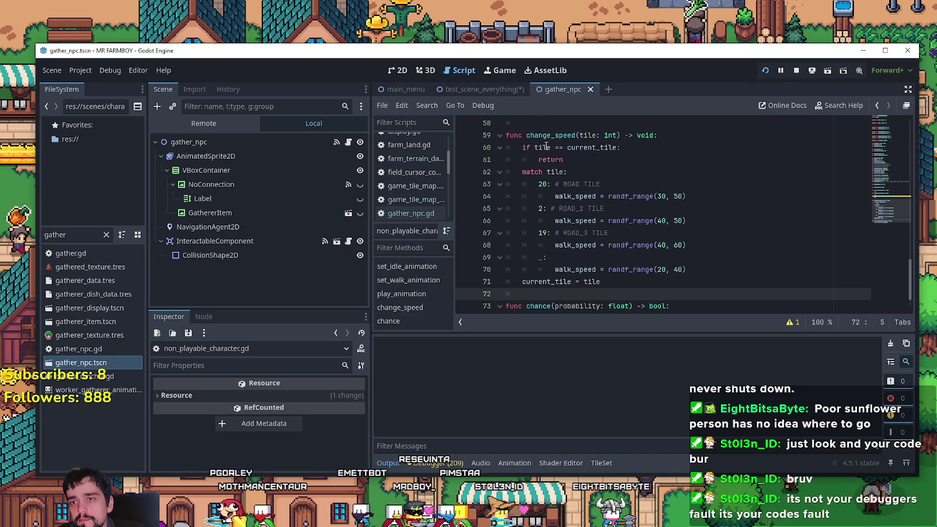
{"action": "left_click", "coordinate": [473, 87]}
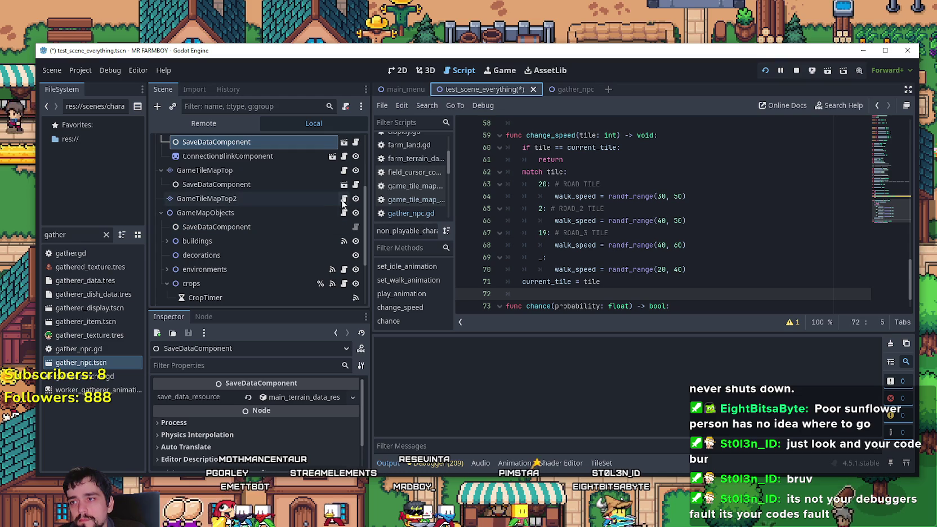
Open game_tile_map_top.gd at its _physics_process function, then select game_tile_map.gd
{"action": "left_click", "coordinate": [344, 170]}
{"action": "scroll", "coordinate": [878, 221], "scroll_direction": "down", "scroll_amount": 3}
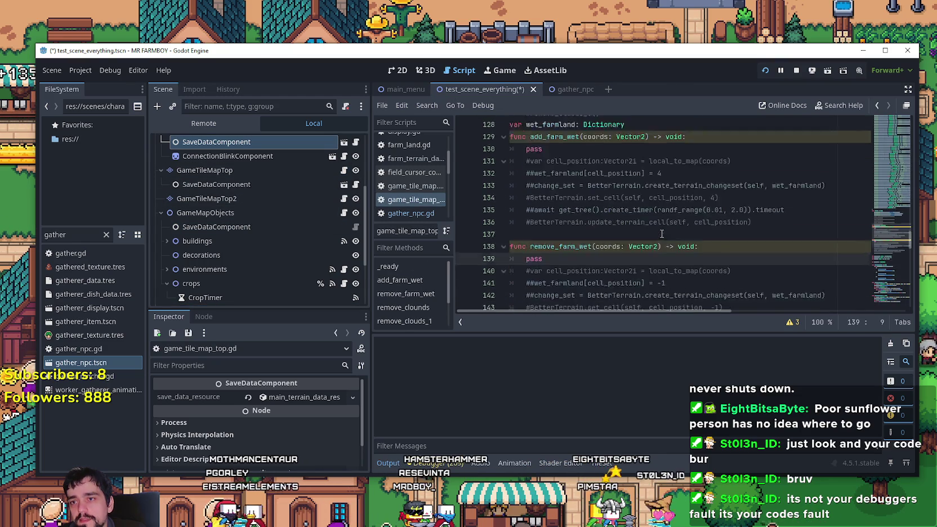
{"action": "scroll", "coordinate": [884, 236], "scroll_direction": "down", "scroll_amount": 5}
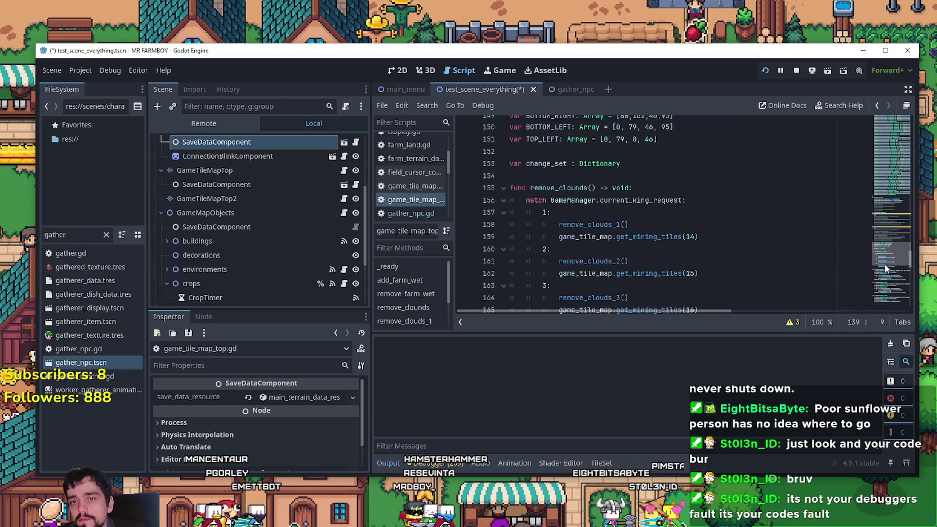
{"action": "mouse_move", "coordinate": [887, 267]}
{"action": "left_mouse_down"}
{"action": "mouse_move", "coordinate": [890, 310]}
{"action": "mouse_move", "coordinate": [889, 131]}
{"action": "mouse_move", "coordinate": [855, 308]}
{"action": "left_mouse_up"}
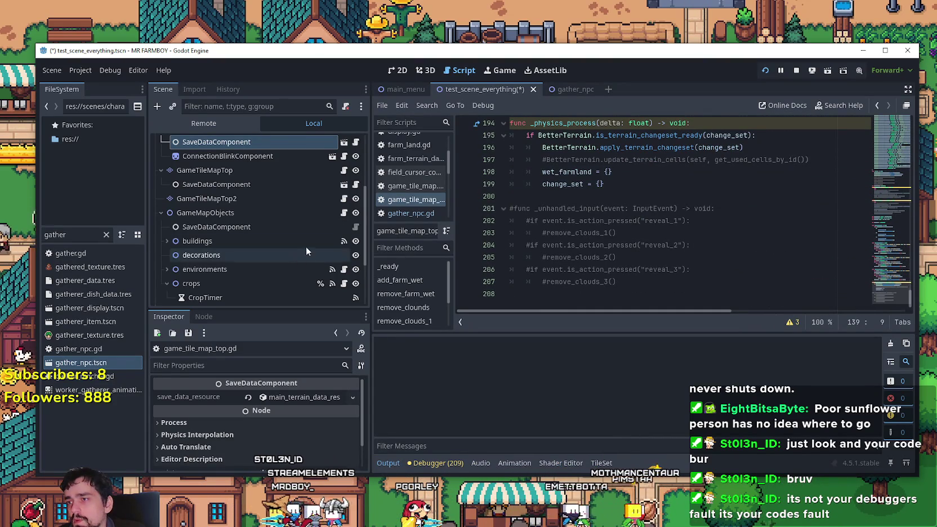
{"action": "scroll", "coordinate": [327, 205], "scroll_direction": "up", "scroll_amount": 3}
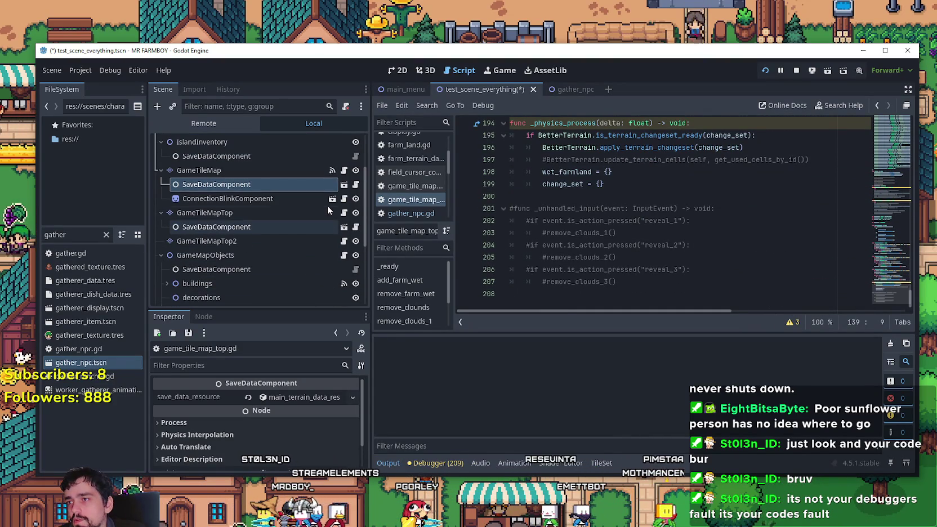
{"action": "left_click", "coordinate": [344, 170]}
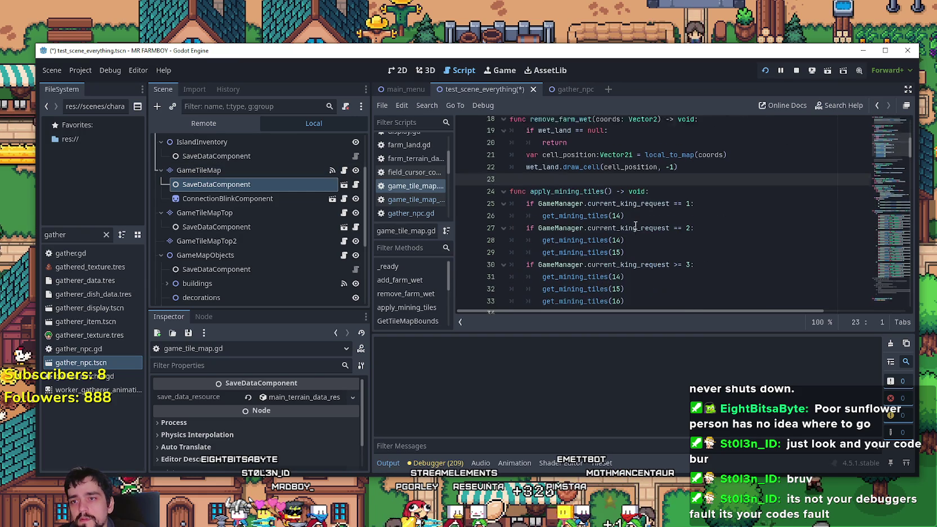
Inspect the check_tile and get_mining_tiles functions around lines 49–52 of game_tile_map.gd
{"action": "scroll", "coordinate": [634, 225], "scroll_direction": "down", "scroll_amount": 3}
{"action": "mouse_move", "coordinate": [888, 158]}
{"action": "left_mouse_down"}
{"action": "mouse_move", "coordinate": [886, 150]}
{"action": "mouse_move", "coordinate": [883, 186]}
{"action": "left_mouse_up"}
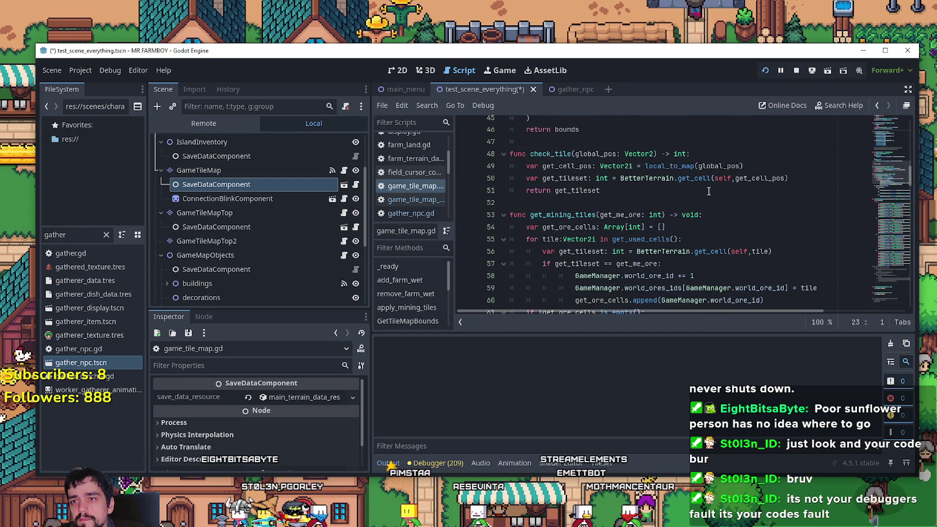
{"action": "left_click", "coordinate": [662, 200]}
{"action": "scroll", "coordinate": [660, 201], "scroll_direction": "down", "scroll_amount": 3}
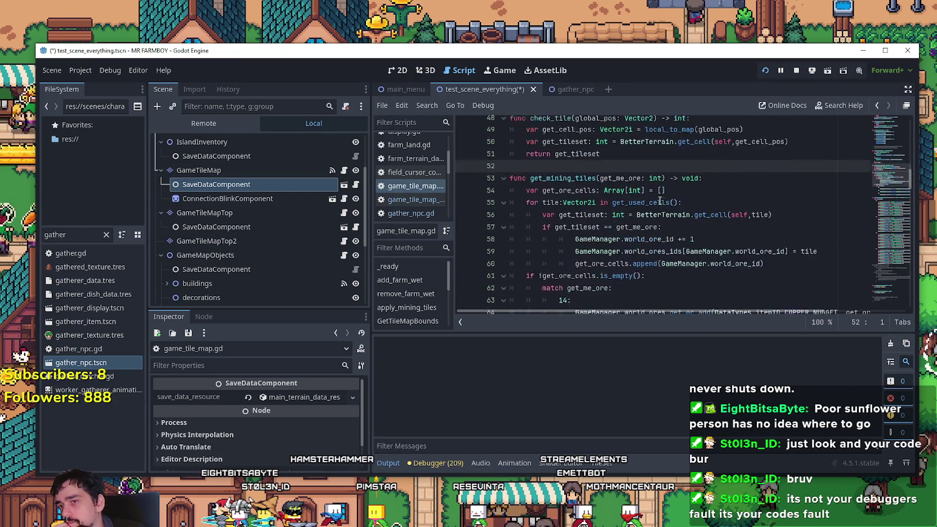
{"action": "scroll", "coordinate": [660, 201], "scroll_direction": "up", "scroll_amount": 3}
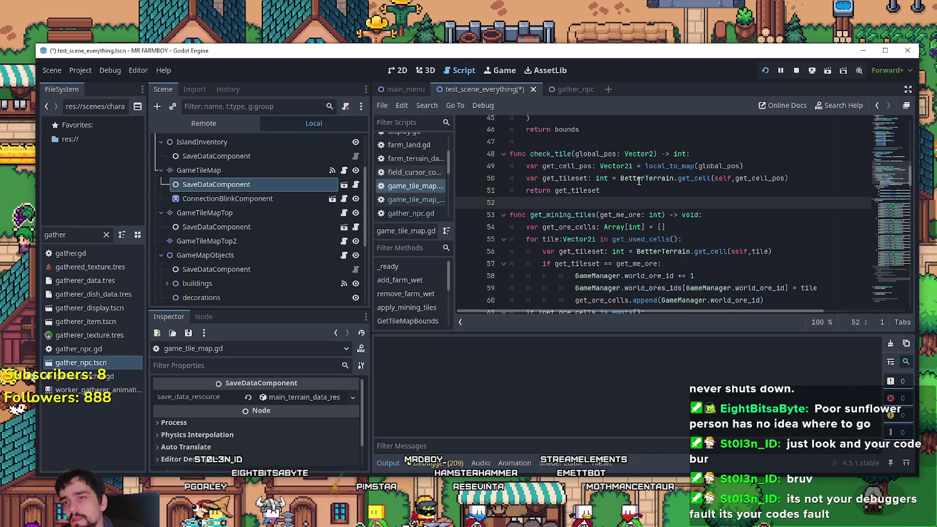
{"action": "left_click", "coordinate": [560, 154]}
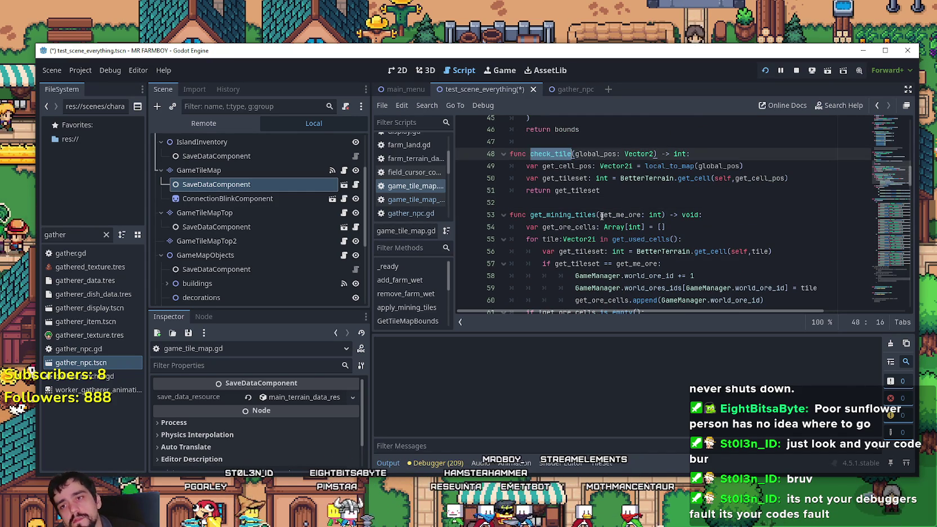
{"action": "left_click", "coordinate": [747, 167]}
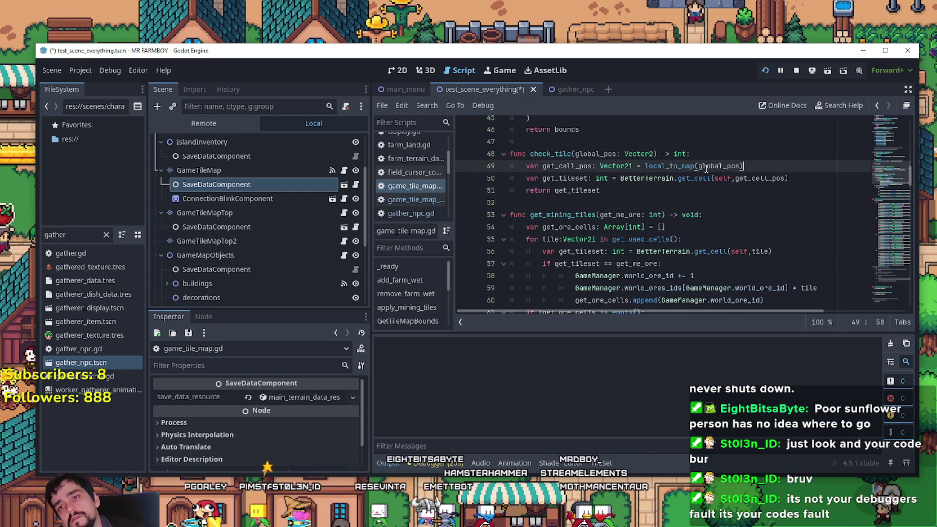
{"action": "mouse_move", "coordinate": [685, 175]}
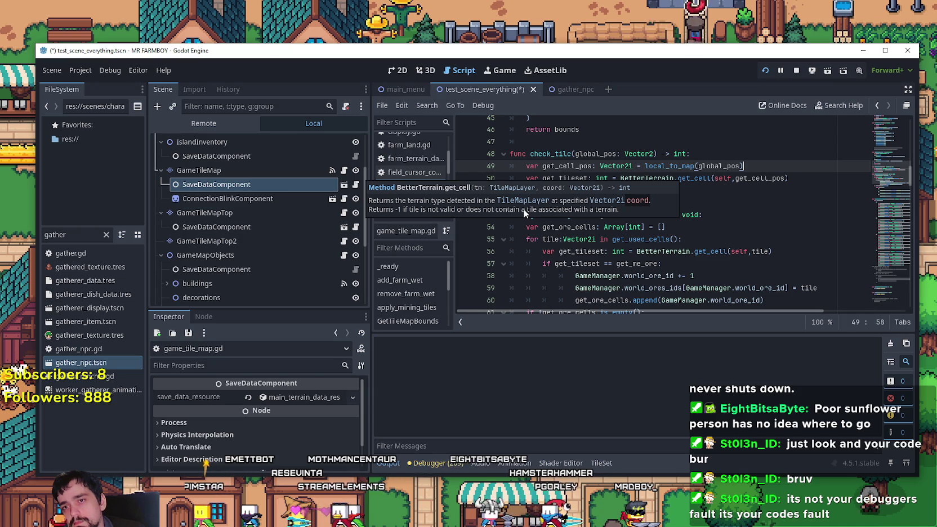
{"action": "mouse_move", "coordinate": [671, 161]}
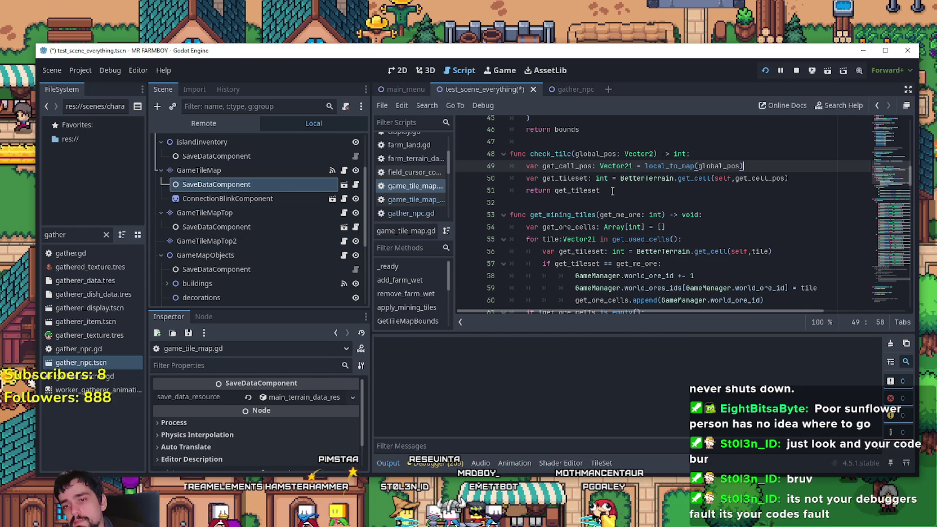
{"action": "left_click", "coordinate": [611, 191]}
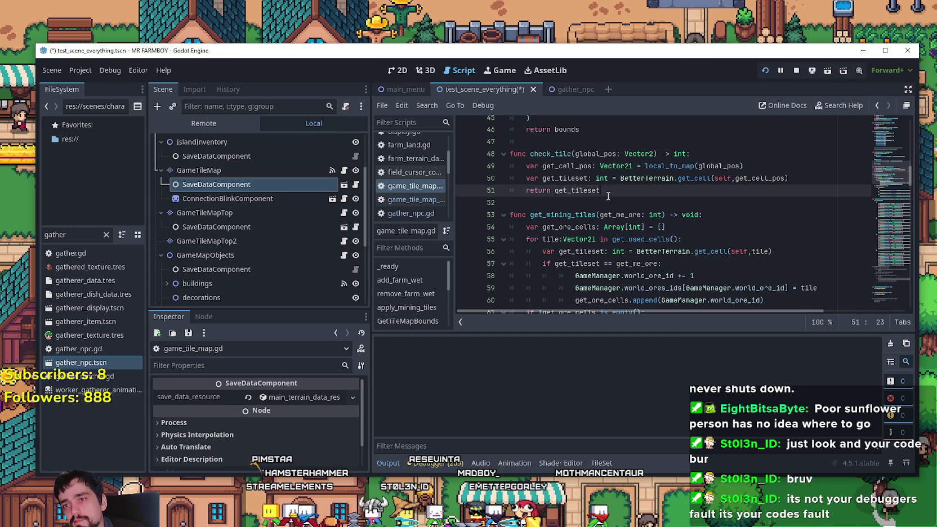
{"action": "key", "text": "Down"}
Show the debugger's Monitors, reading 60 FPS, 18.85 ms process and 3.72 ms physics process
{"action": "left_click", "coordinate": [267, 127]}
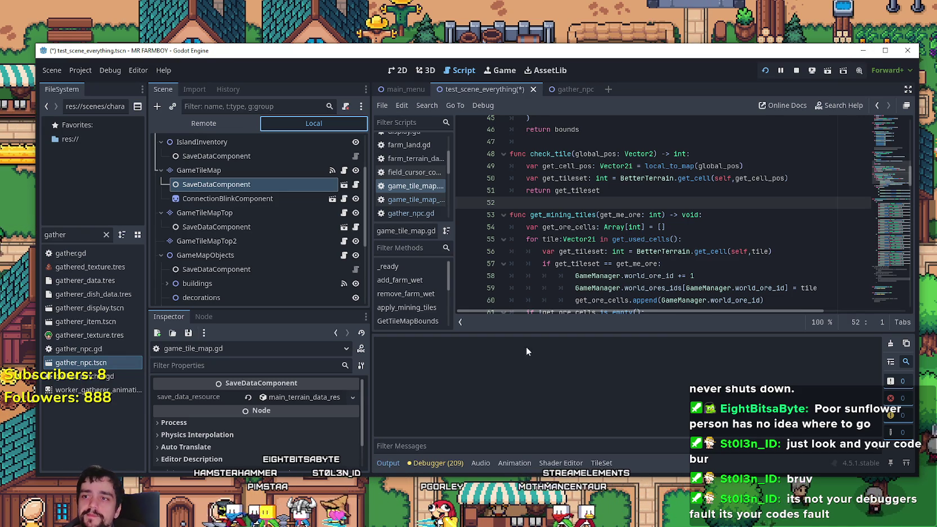
{"action": "left_click", "coordinate": [439, 462]}
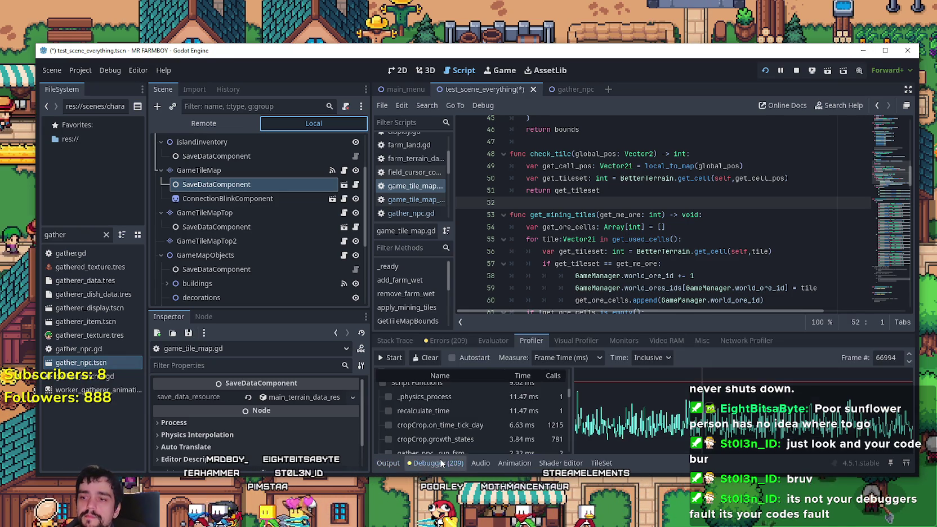
{"action": "left_click", "coordinate": [594, 344]}
{"action": "left_click", "coordinate": [639, 342]}
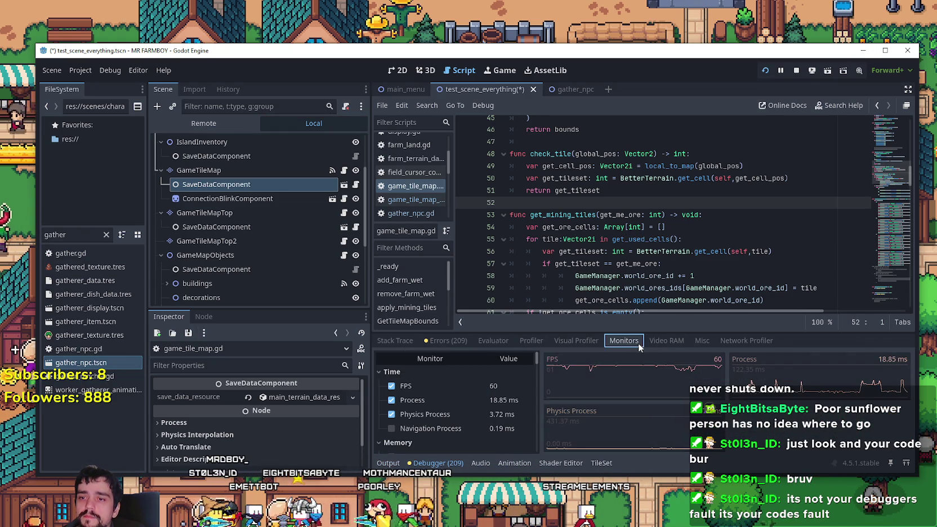
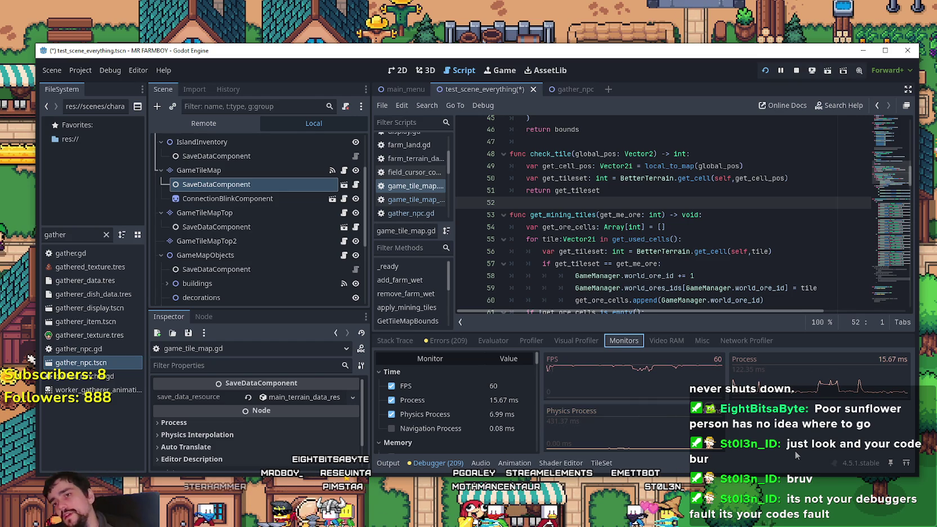
Uncheck Enable VSync in the game's Video options, then return to the running farm
{"action": "key", "text": "alt+Tab"}
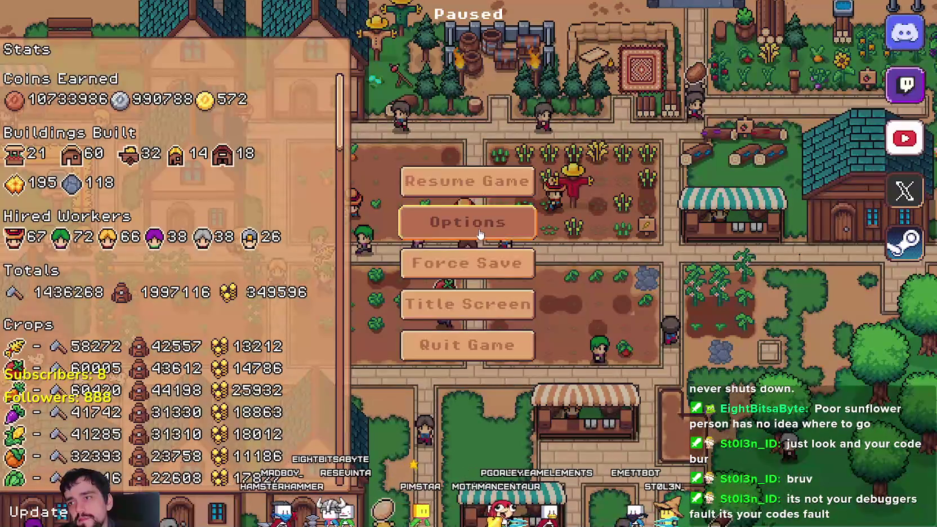
{"action": "left_click", "coordinate": [501, 224]}
{"action": "left_click", "coordinate": [503, 227]}
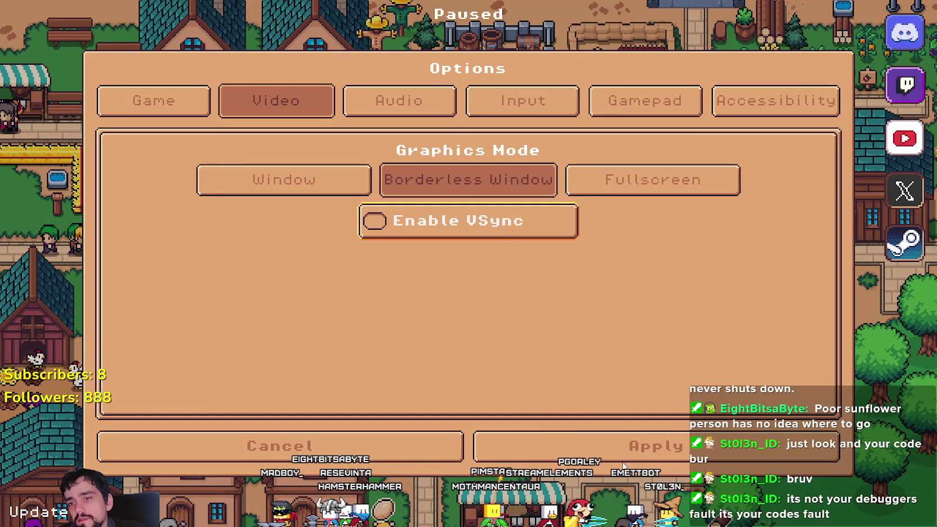
{"action": "key", "text": "Escape"}
{"action": "key", "text": "Escape"}
{"action": "key", "text": "alt+Tab"}
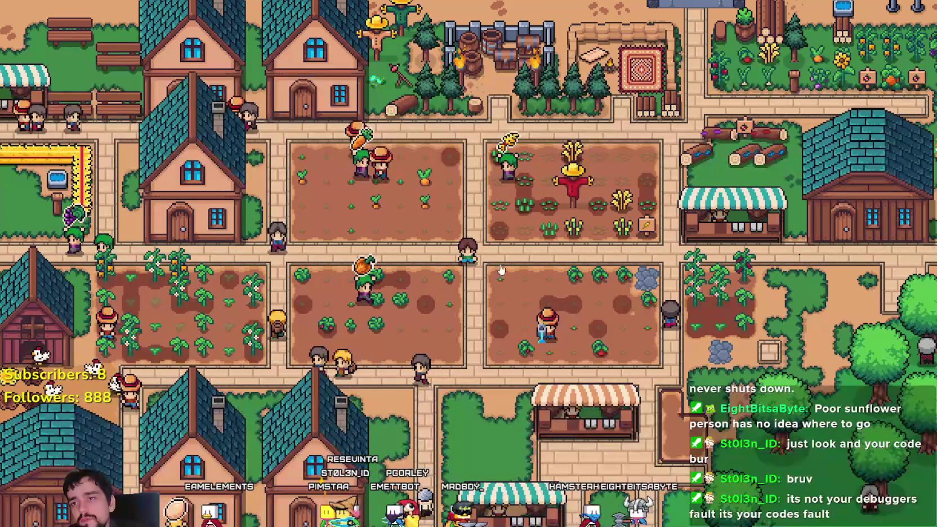
Back in the editor, save the scene and launch the project with Run Project
{"action": "key", "text": "Escape"}
{"action": "key", "text": "Escape"}
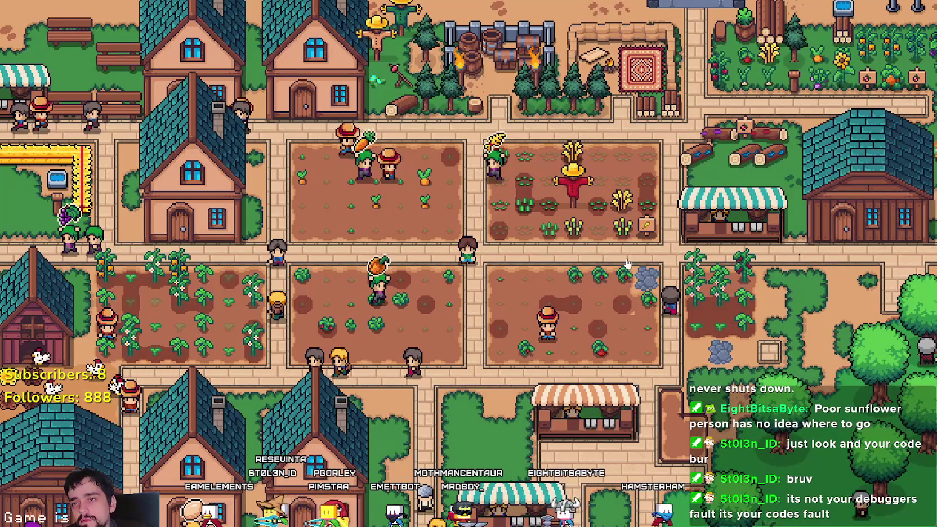
{"action": "key", "text": "alt+Tab"}
{"action": "left_click", "coordinate": [767, 72]}
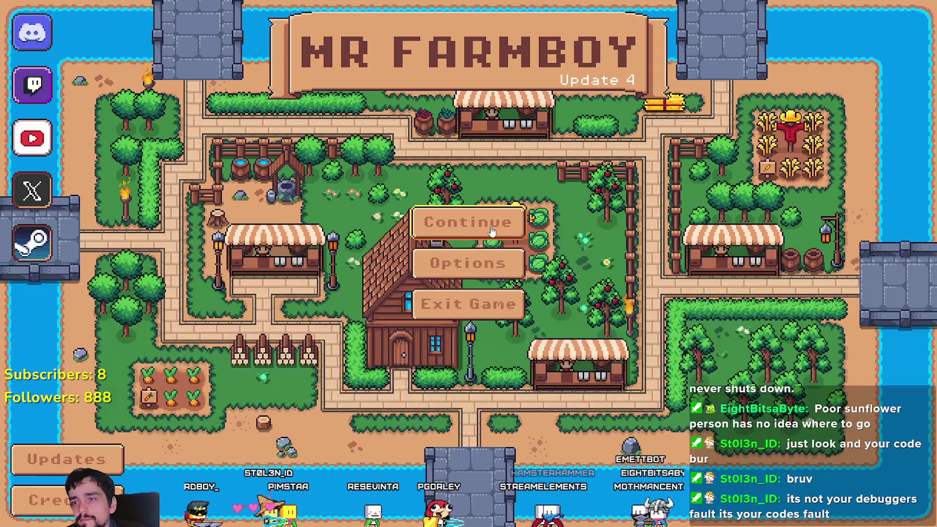
Load the Save 2 game and show the debugger's performance Monitors
{"action": "left_click", "coordinate": [468, 221]}
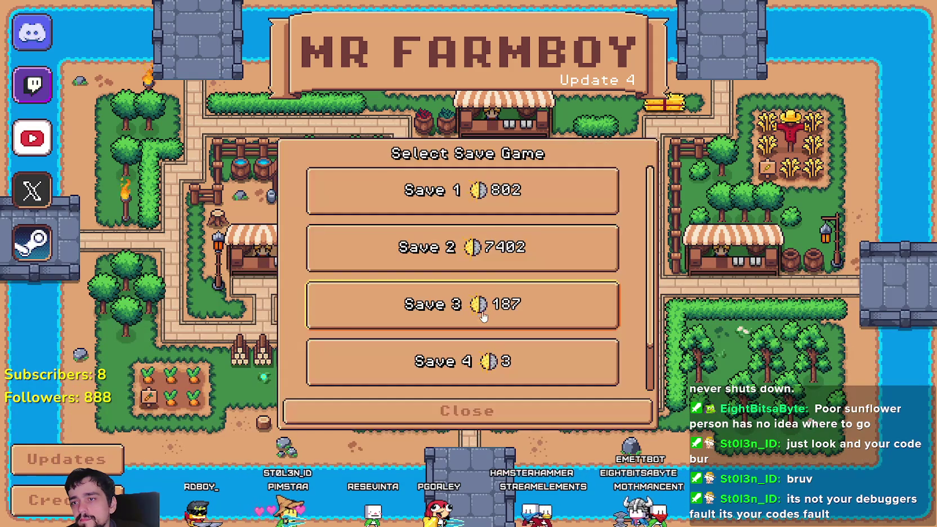
{"action": "left_click", "coordinate": [450, 248]}
{"action": "left_click", "coordinate": [397, 260]}
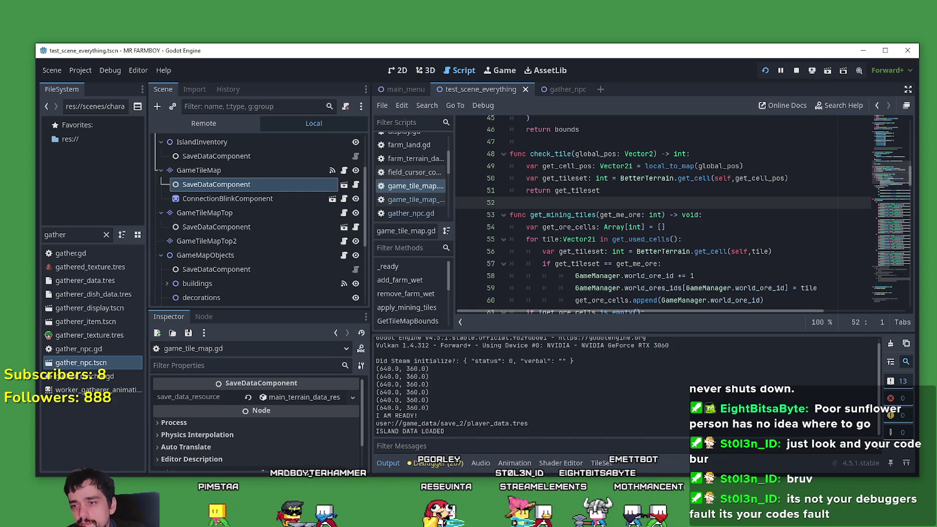
{"action": "left_click", "coordinate": [442, 462]}
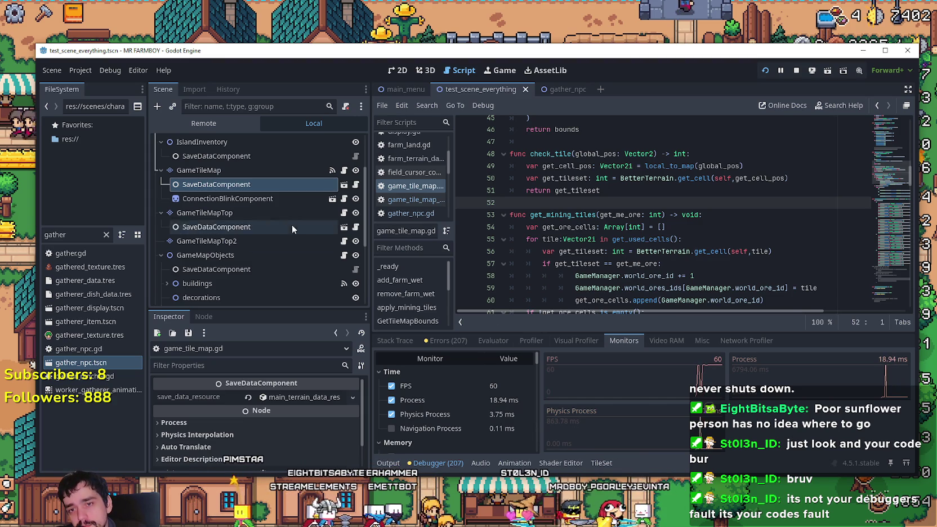
Hide the GameTileMap, GameTileMapTop, GameMapObjects and GameMapEntities nodes in the Scene dock
{"action": "left_click", "coordinate": [355, 170]}
{"action": "left_click", "coordinate": [355, 212]}
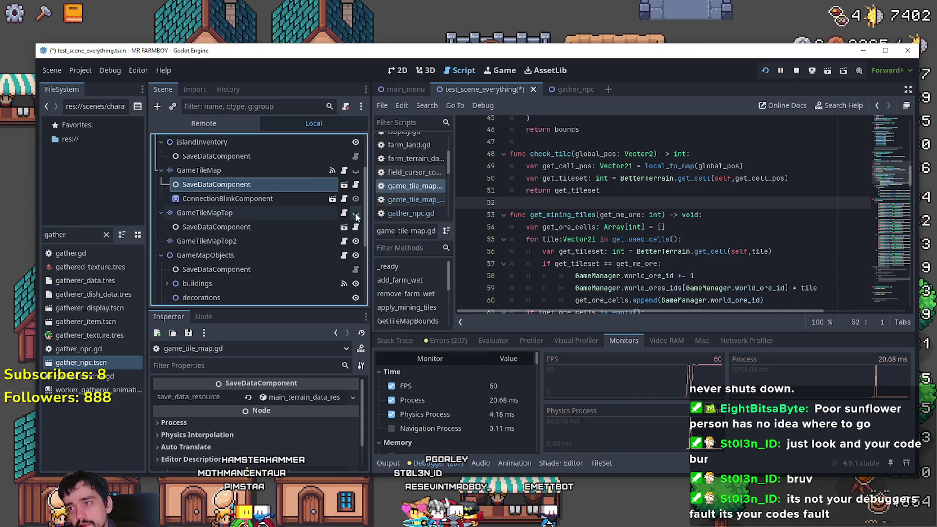
{"action": "left_click", "coordinate": [354, 257]}
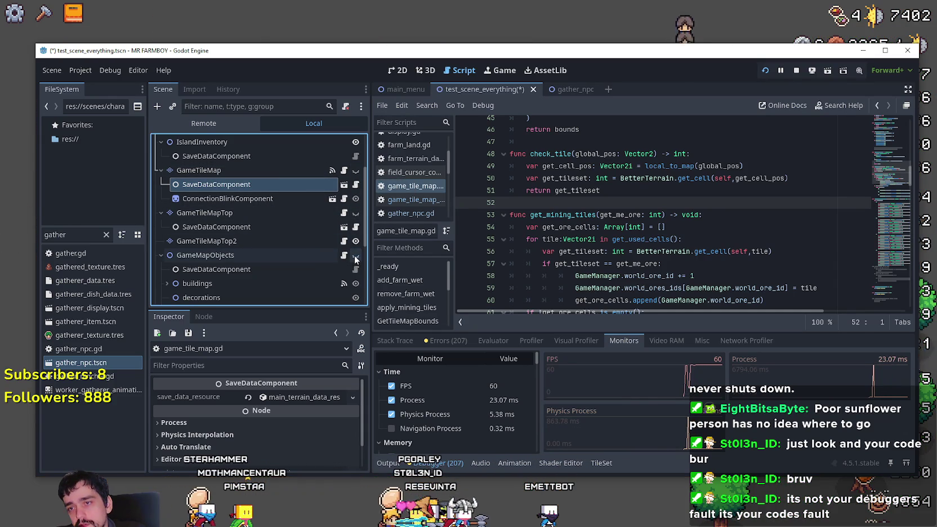
{"action": "scroll", "coordinate": [353, 256], "scroll_direction": "down", "scroll_amount": 3}
{"action": "scroll", "coordinate": [353, 256], "scroll_direction": "down", "scroll_amount": 3}
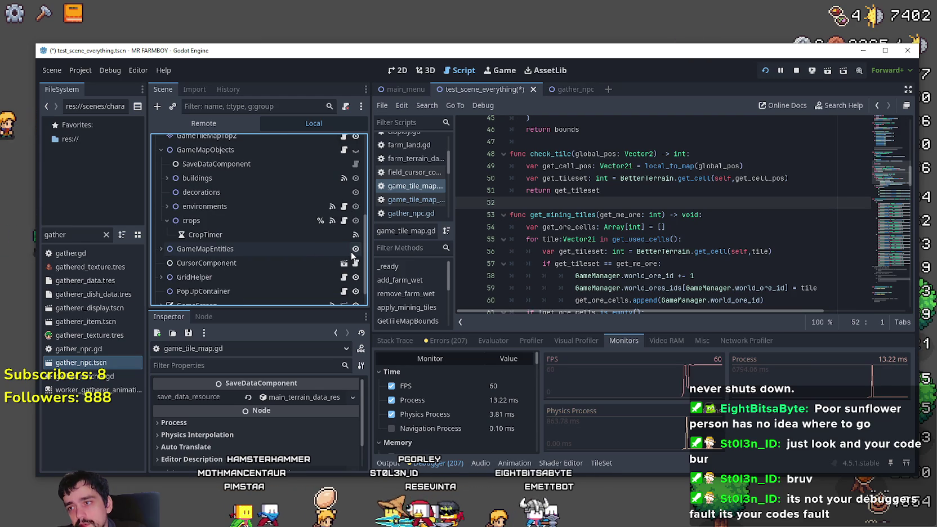
{"action": "left_click", "coordinate": [354, 248]}
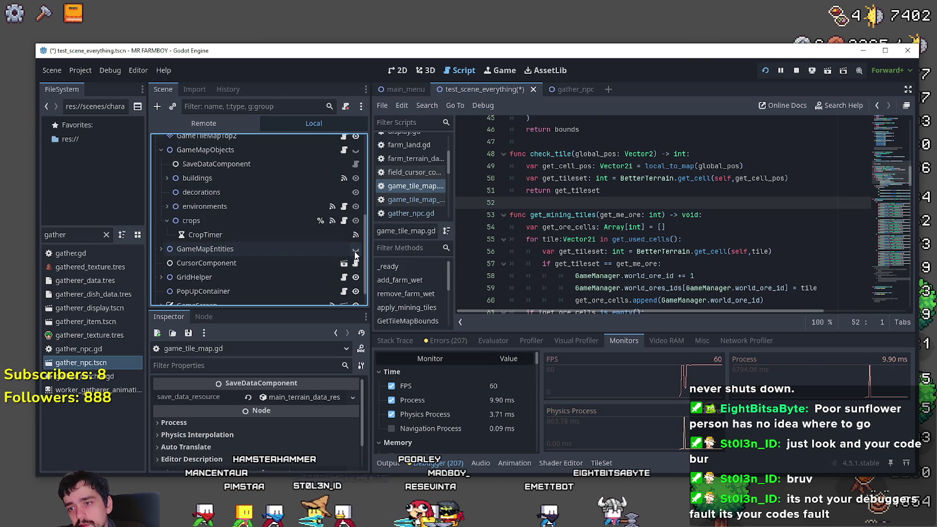
Hide the Player node as well
{"action": "mouse_move", "coordinate": [624, 152]}
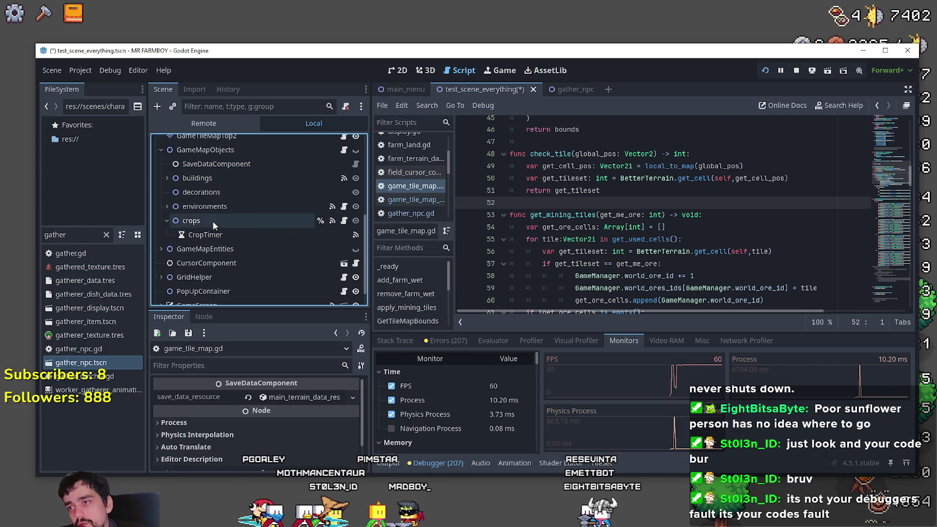
{"action": "scroll", "coordinate": [283, 272], "scroll_direction": "down", "scroll_amount": 2}
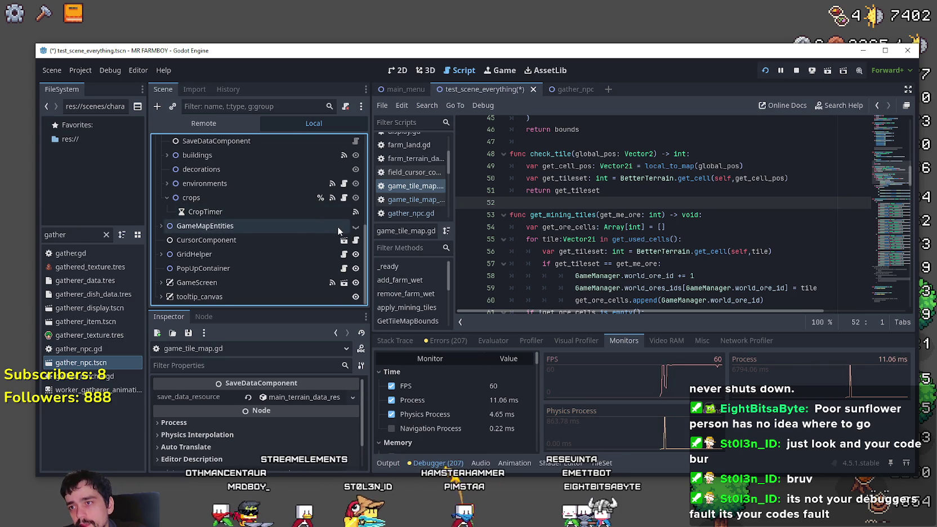
{"action": "scroll", "coordinate": [337, 226], "scroll_direction": "up", "scroll_amount": 3}
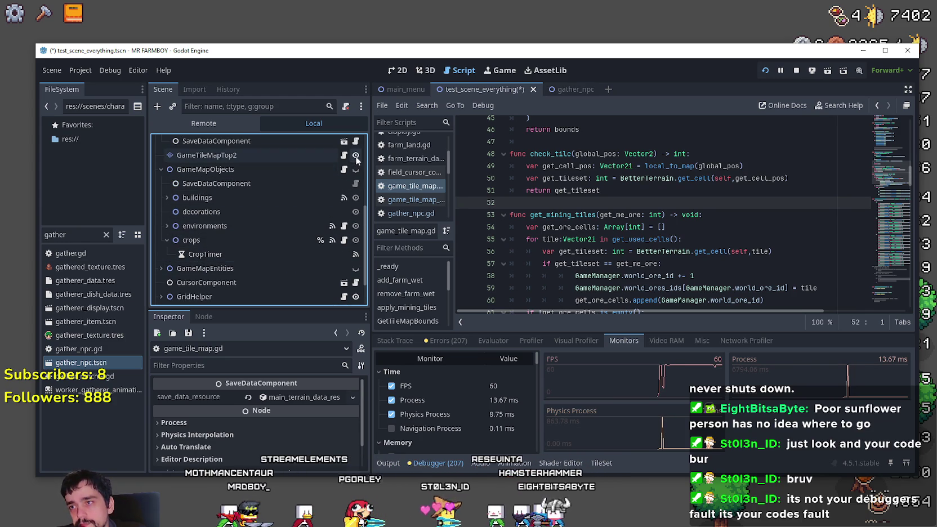
{"action": "scroll", "coordinate": [298, 243], "scroll_direction": "up", "scroll_amount": 3}
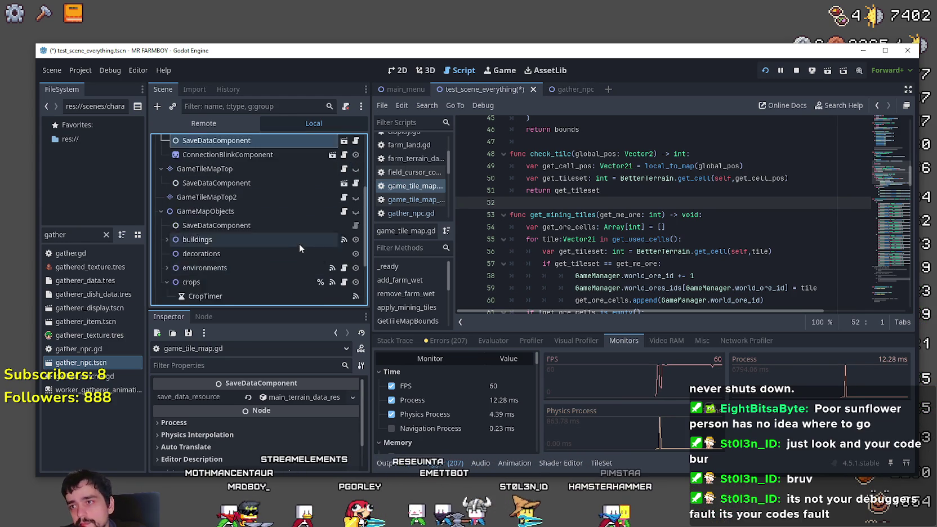
{"action": "scroll", "coordinate": [298, 243], "scroll_direction": "up", "scroll_amount": 3}
{"action": "scroll", "coordinate": [299, 256], "scroll_direction": "up", "scroll_amount": 3}
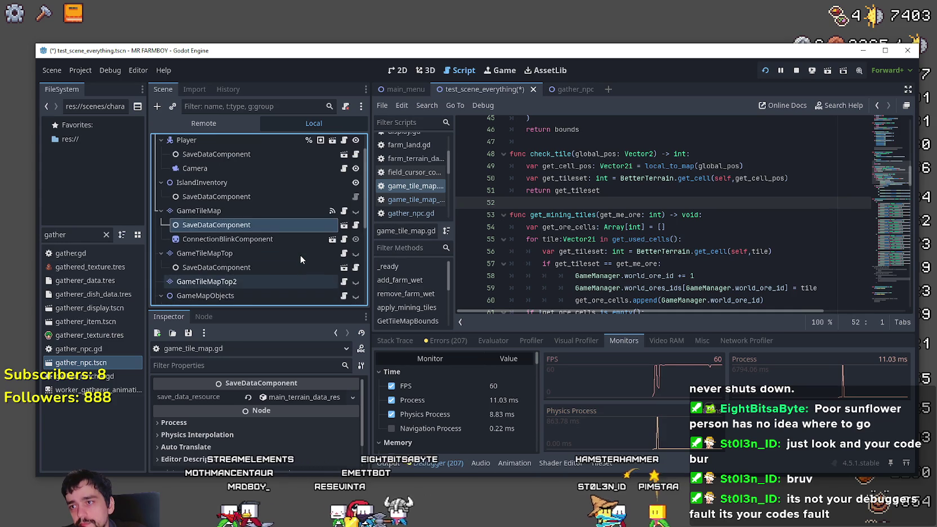
{"action": "scroll", "coordinate": [299, 254], "scroll_direction": "up", "scroll_amount": 3}
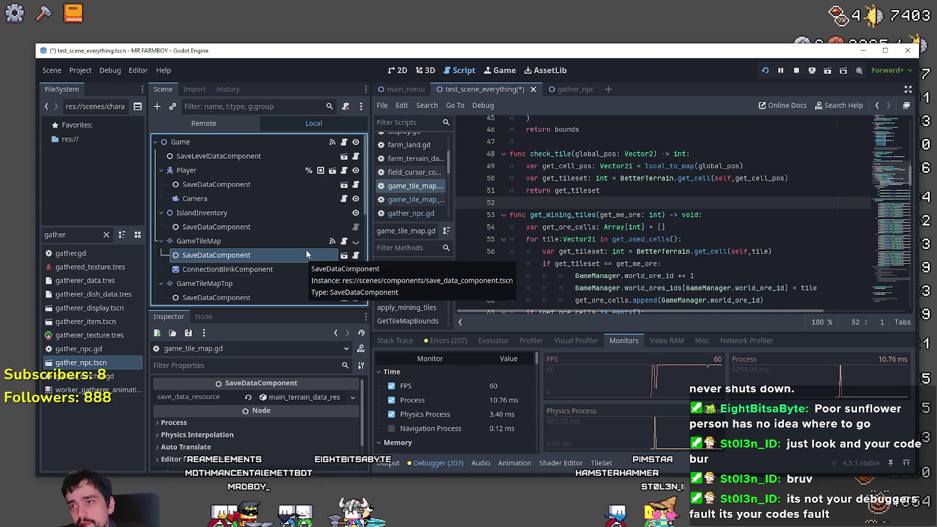
{"action": "left_click", "coordinate": [355, 170]}
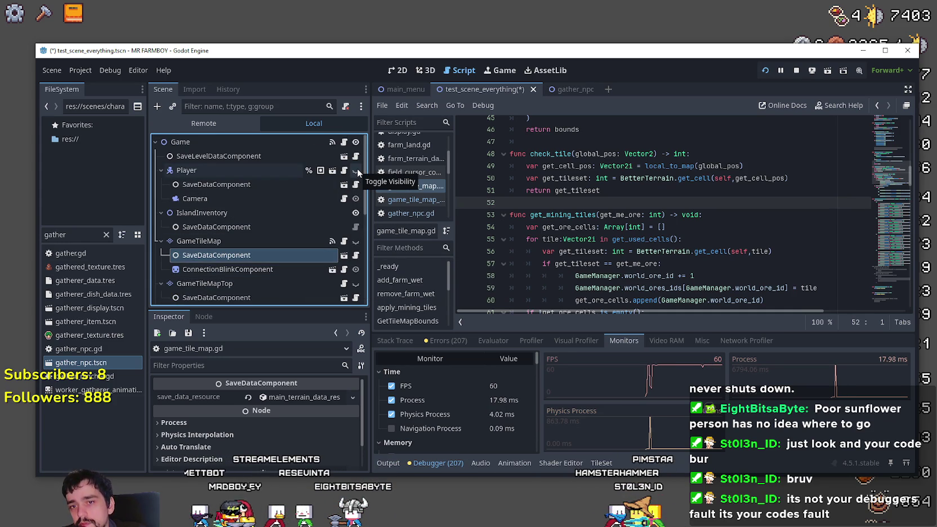
{"action": "scroll", "coordinate": [300, 267], "scroll_direction": "down", "scroll_amount": 5}
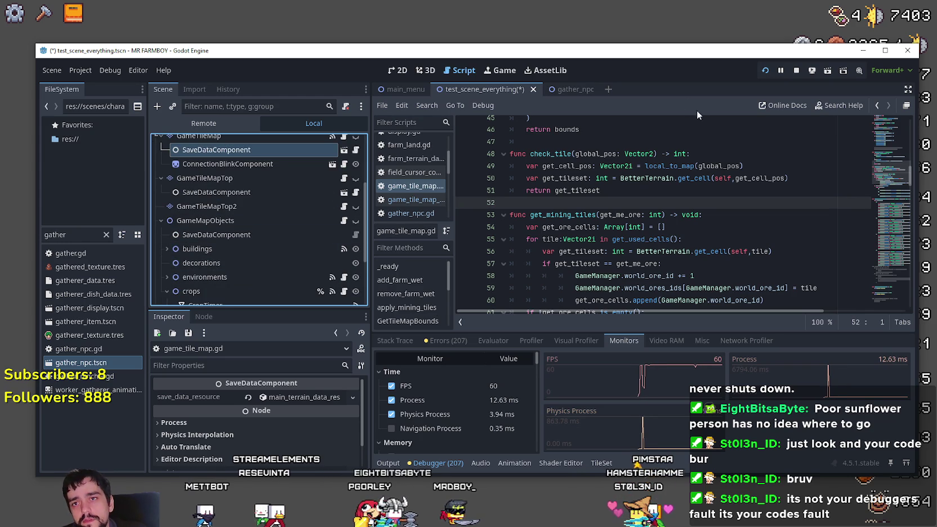
{"action": "scroll", "coordinate": [387, 262], "scroll_direction": "down", "scroll_amount": 1}
{"action": "scroll", "coordinate": [315, 264], "scroll_direction": "down", "scroll_amount": 5}
Hide the GameScreen node and bring up the Project menu
{"action": "left_click", "coordinate": [355, 283]}
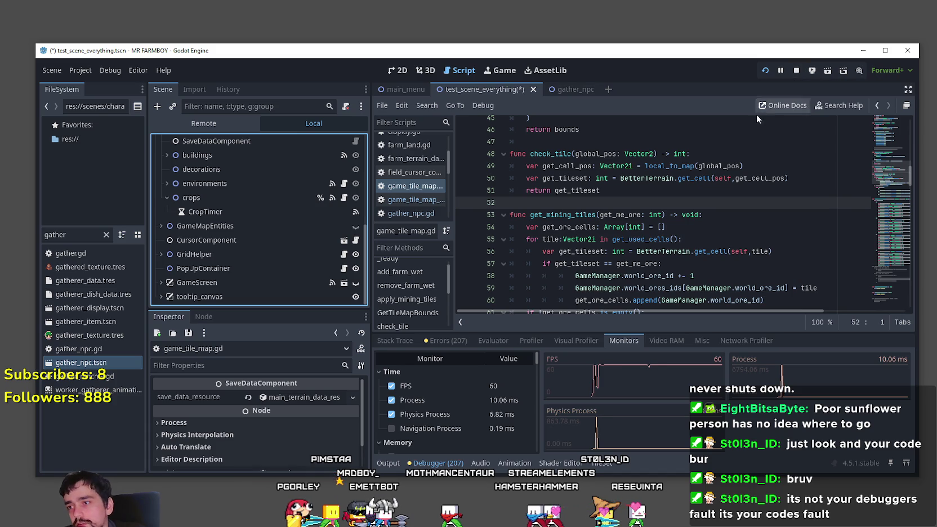
{"action": "left_click", "coordinate": [80, 70]}
Revert Physics Ticks per Second to 60 and turn off Physics Interpolation, then save and run
{"action": "left_click", "coordinate": [77, 86]}
{"action": "scroll", "coordinate": [309, 292], "scroll_direction": "down", "scroll_amount": 5}
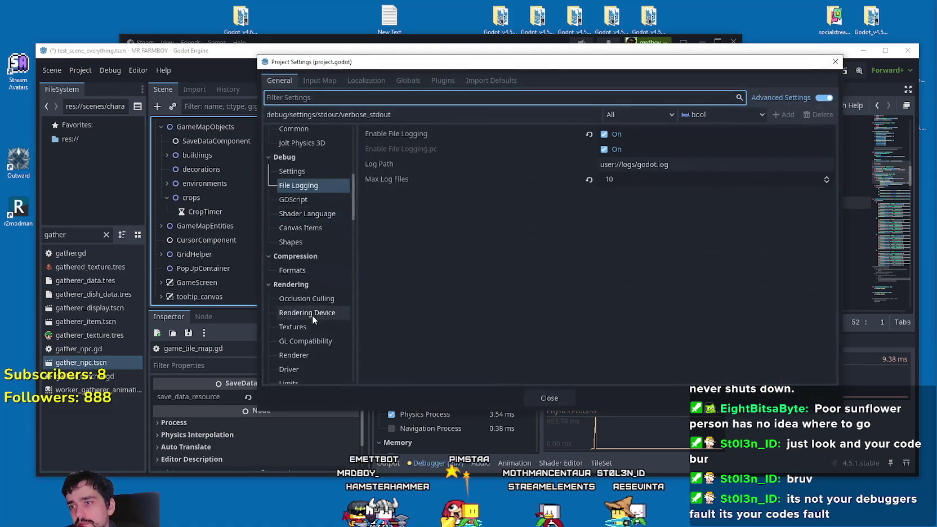
{"action": "scroll", "coordinate": [302, 283], "scroll_direction": "down", "scroll_amount": 4}
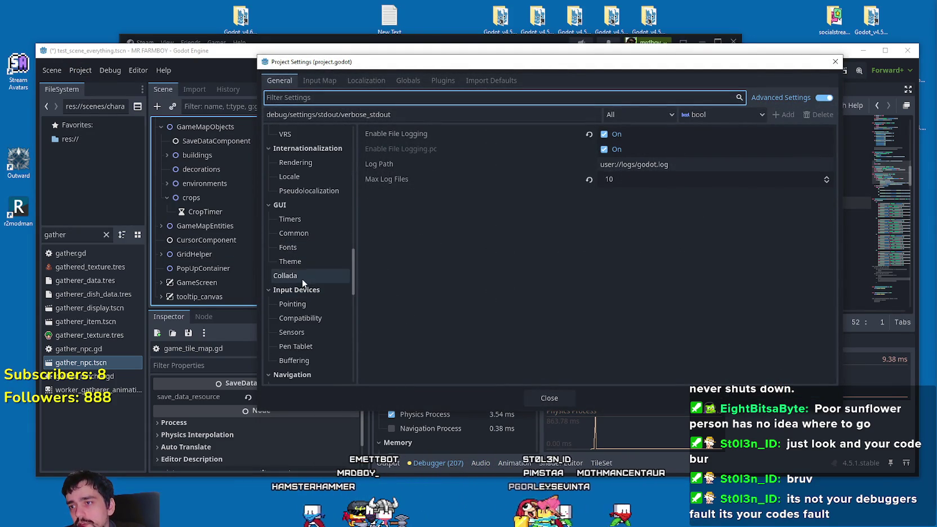
{"action": "scroll", "coordinate": [304, 291], "scroll_direction": "up", "scroll_amount": 10}
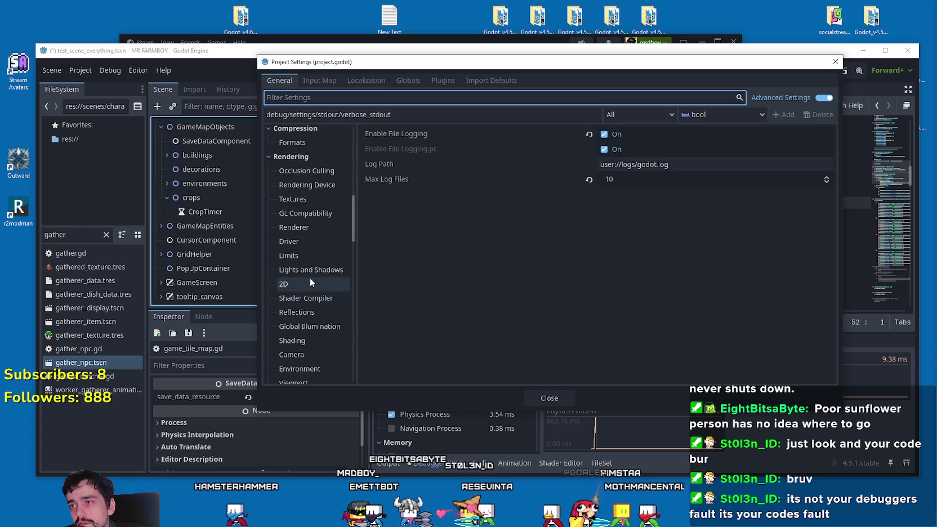
{"action": "scroll", "coordinate": [310, 245], "scroll_direction": "up", "scroll_amount": 2}
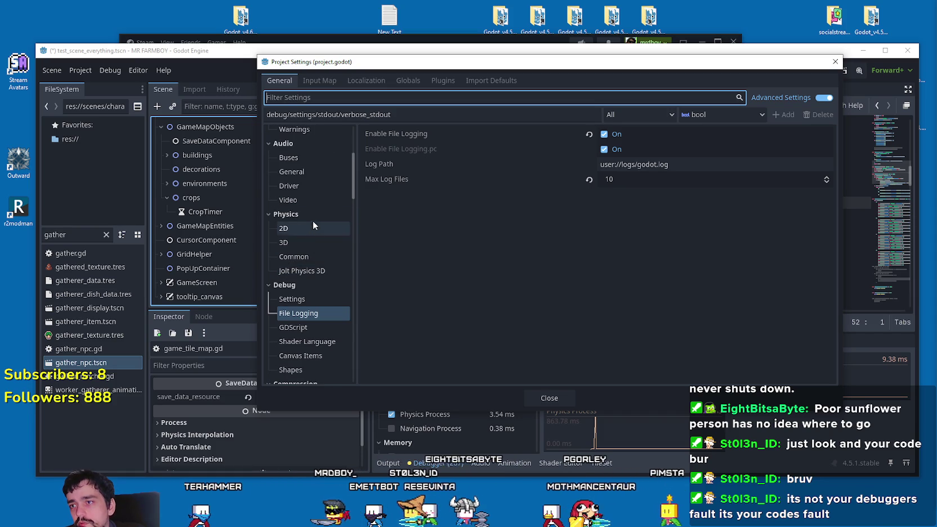
{"action": "left_click", "coordinate": [294, 256]}
{"action": "left_click", "coordinate": [588, 134]}
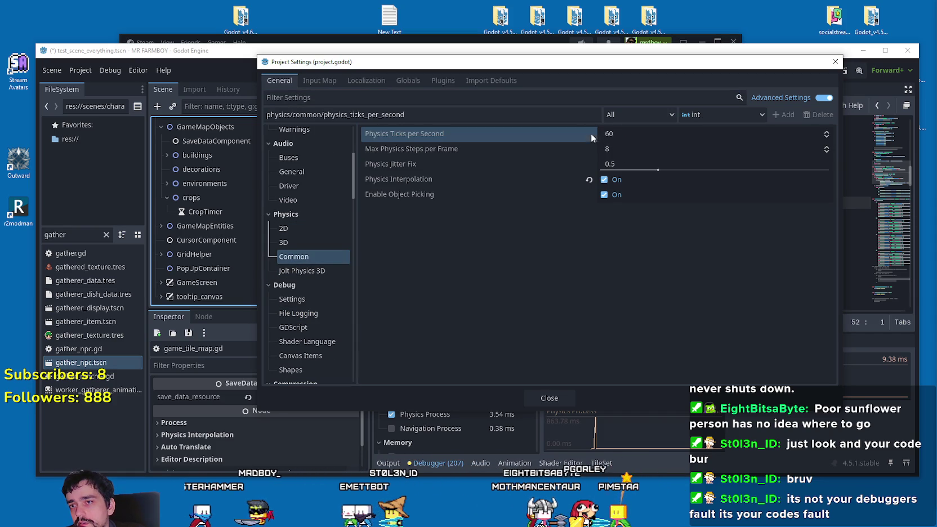
{"action": "left_click", "coordinate": [588, 180]}
{"action": "left_click", "coordinate": [531, 392]}
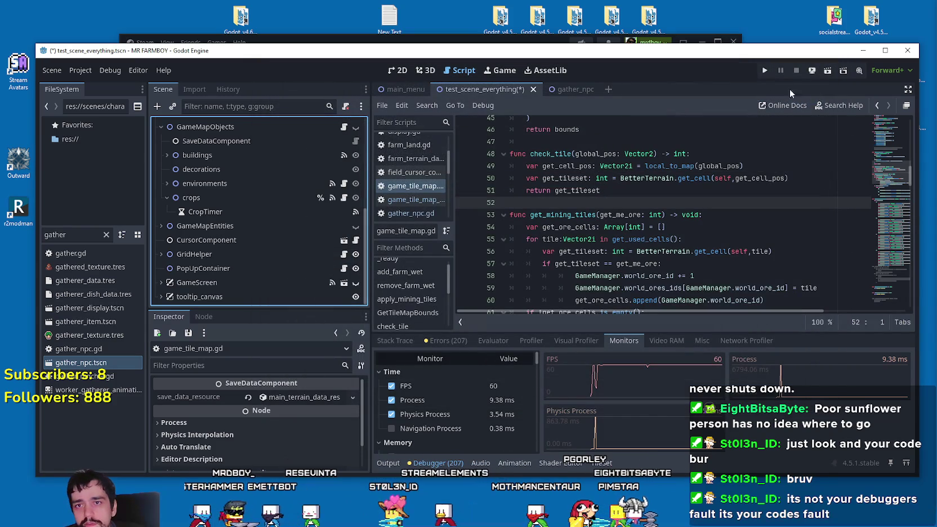
{"action": "key", "text": "ctrl+s"}
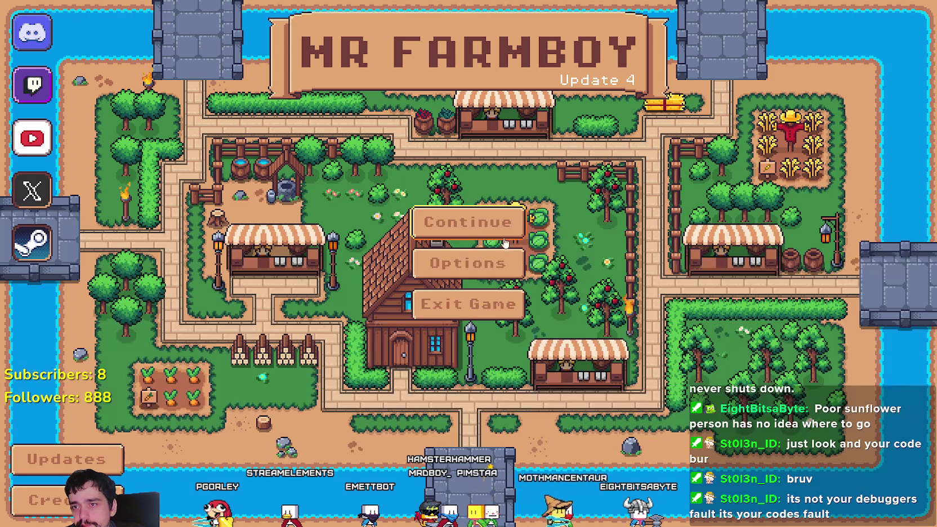
Continue from the Save 2 slot and watch the debugger Monitors graphs
{"action": "left_click", "coordinate": [467, 222]}
{"action": "left_click", "coordinate": [420, 267]}
{"action": "left_click", "coordinate": [410, 262]}
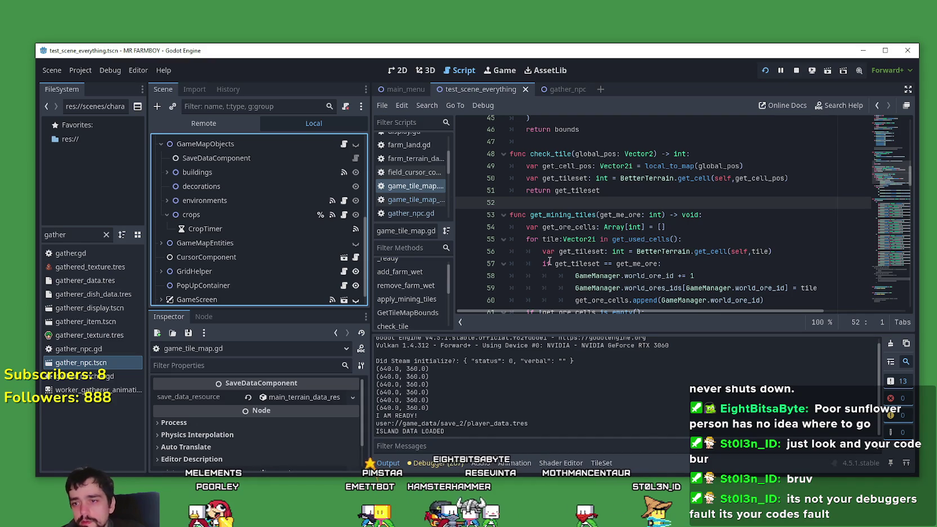
{"action": "left_click", "coordinate": [444, 465]}
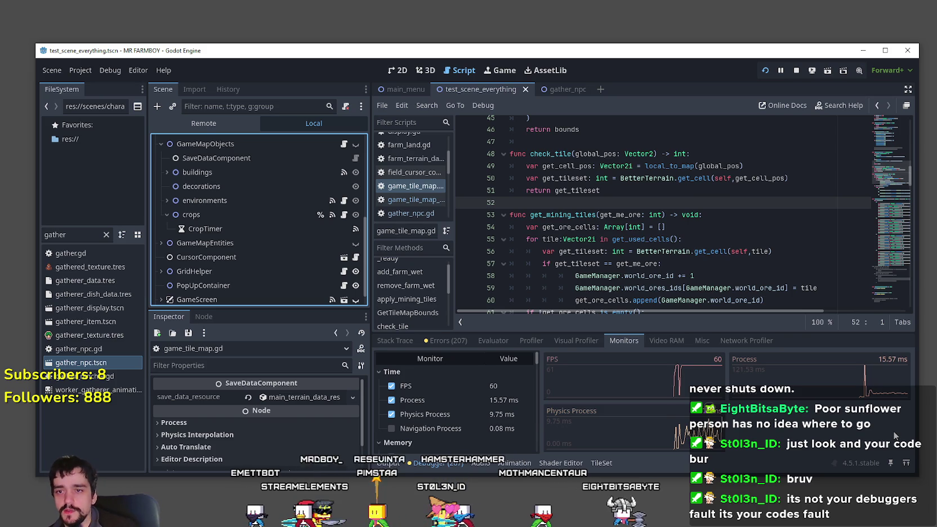
Browse the Remote scene tree, then pause the game to show its stats panel
{"action": "scroll", "coordinate": [333, 282], "scroll_direction": "down", "scroll_amount": 1}
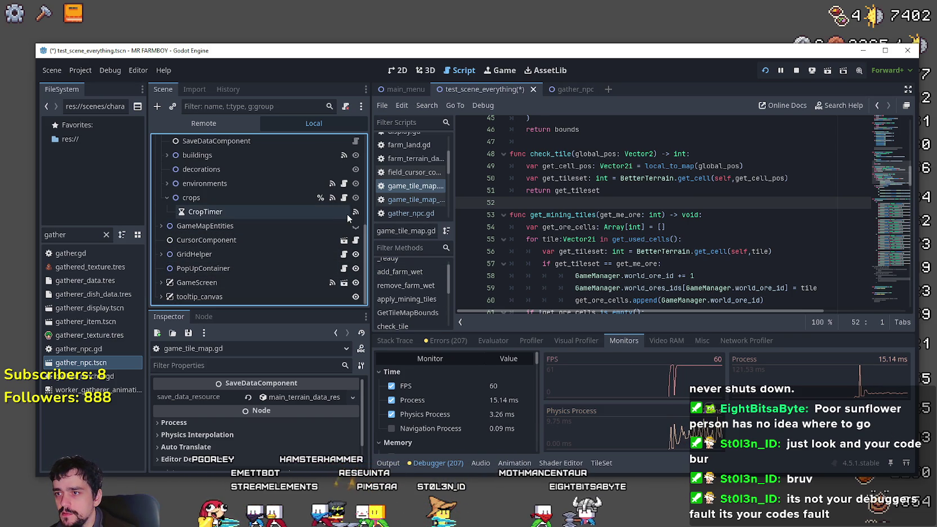
{"action": "scroll", "coordinate": [344, 249], "scroll_direction": "up", "scroll_amount": 2}
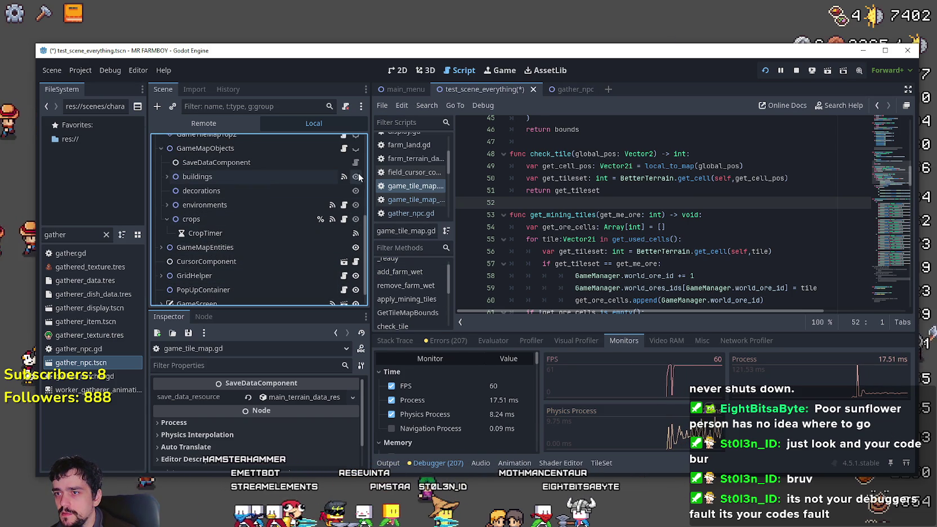
{"action": "scroll", "coordinate": [357, 197], "scroll_direction": "up", "scroll_amount": 2}
{"action": "scroll", "coordinate": [356, 170], "scroll_direction": "up", "scroll_amount": 2}
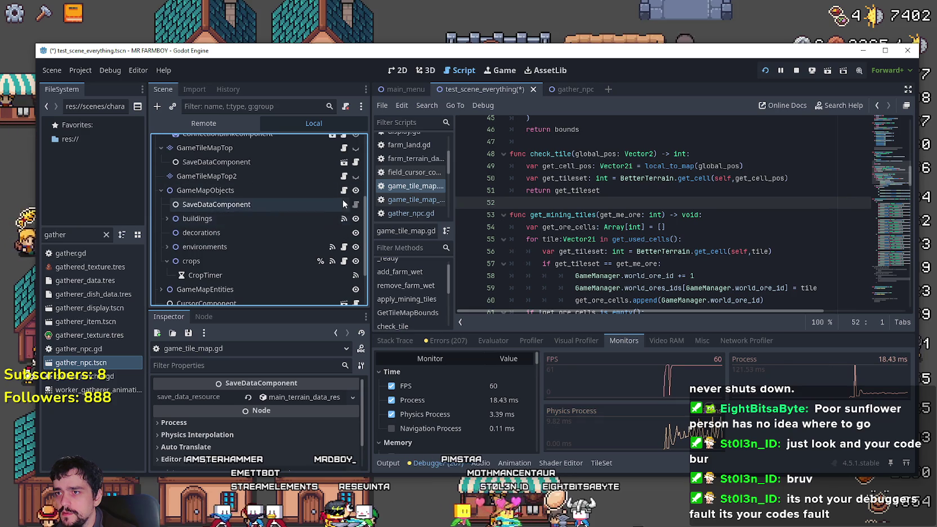
{"action": "scroll", "coordinate": [356, 207], "scroll_direction": "up", "scroll_amount": 6}
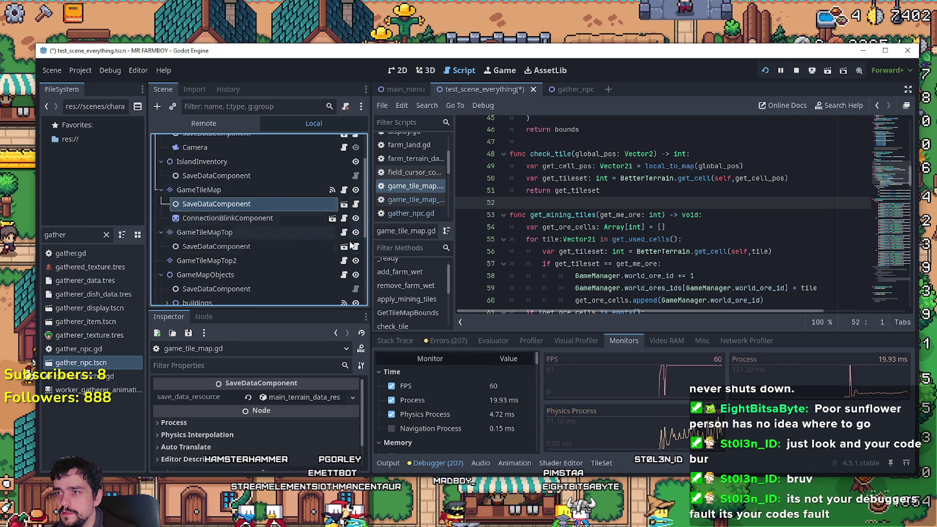
{"action": "scroll", "coordinate": [357, 206], "scroll_direction": "up", "scroll_amount": 2}
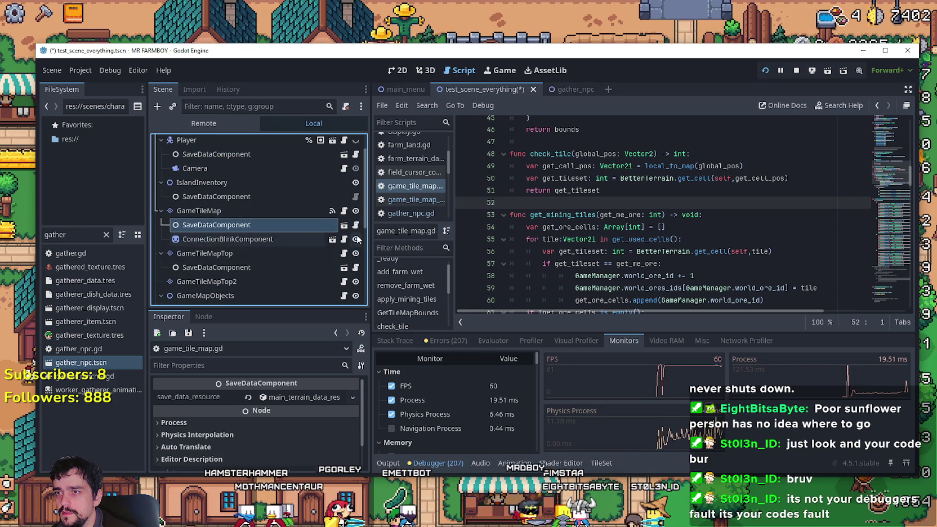
{"action": "scroll", "coordinate": [356, 192], "scroll_direction": "up", "scroll_amount": 2}
{"action": "scroll", "coordinate": [353, 257], "scroll_direction": "down", "scroll_amount": 3}
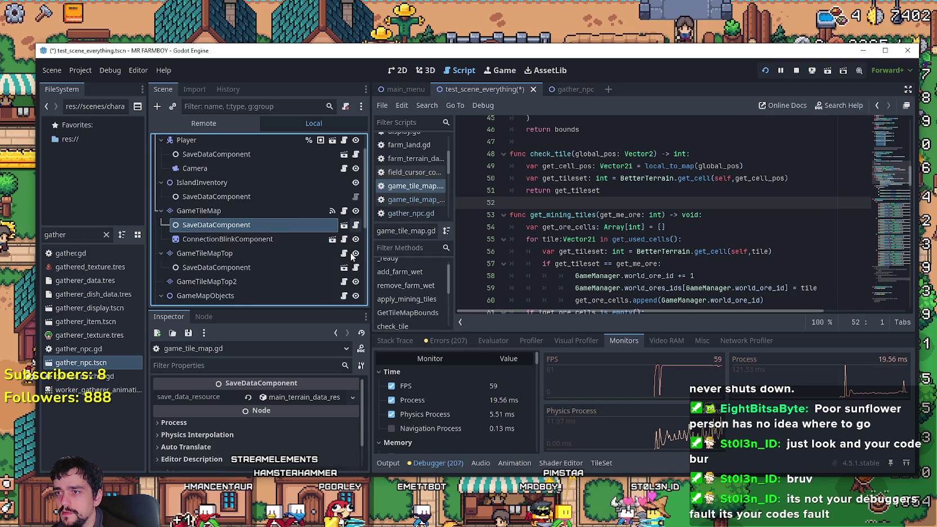
{"action": "scroll", "coordinate": [337, 256], "scroll_direction": "up", "scroll_amount": 3}
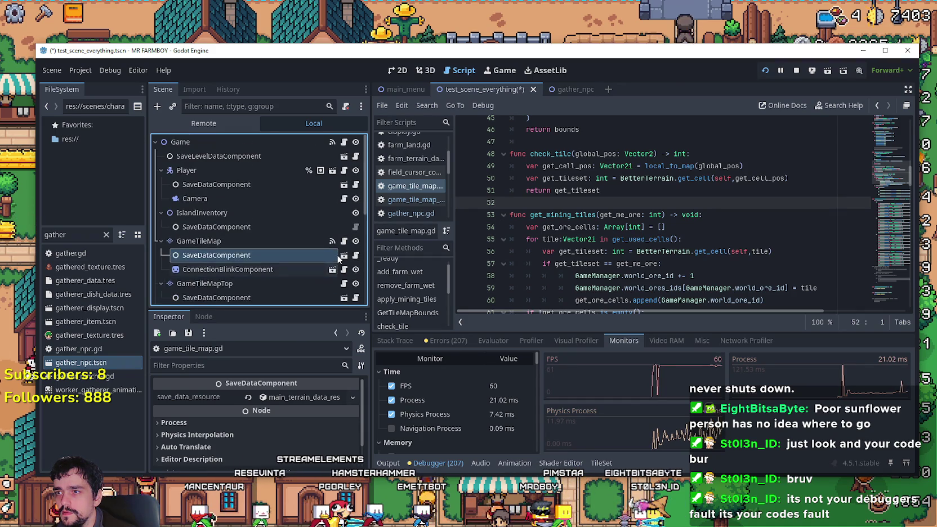
{"action": "scroll", "coordinate": [288, 225], "scroll_direction": "down", "scroll_amount": 6}
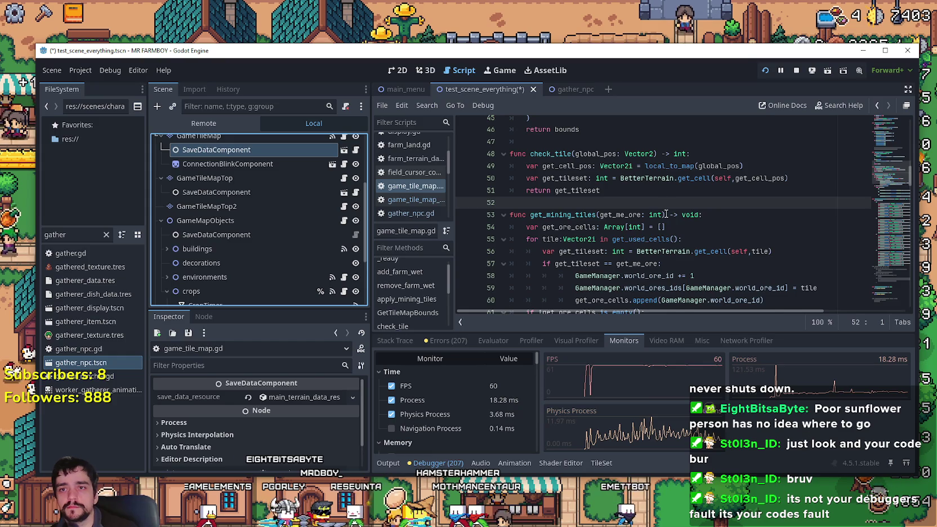
{"action": "key", "text": "Escape"}
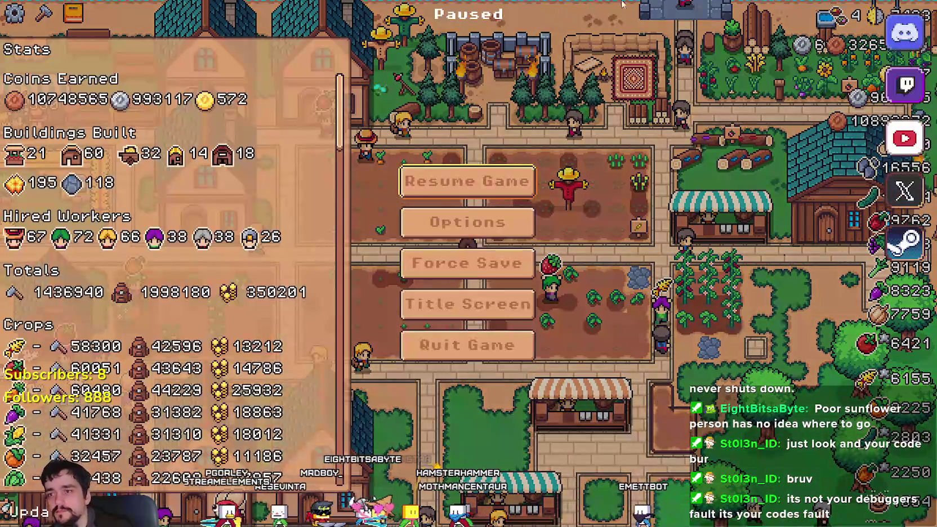
Enable Physics Interpolation, set Physics Ticks per Second to 30 and Max Physics Steps per Frame to 4
{"action": "key", "text": "Escape"}
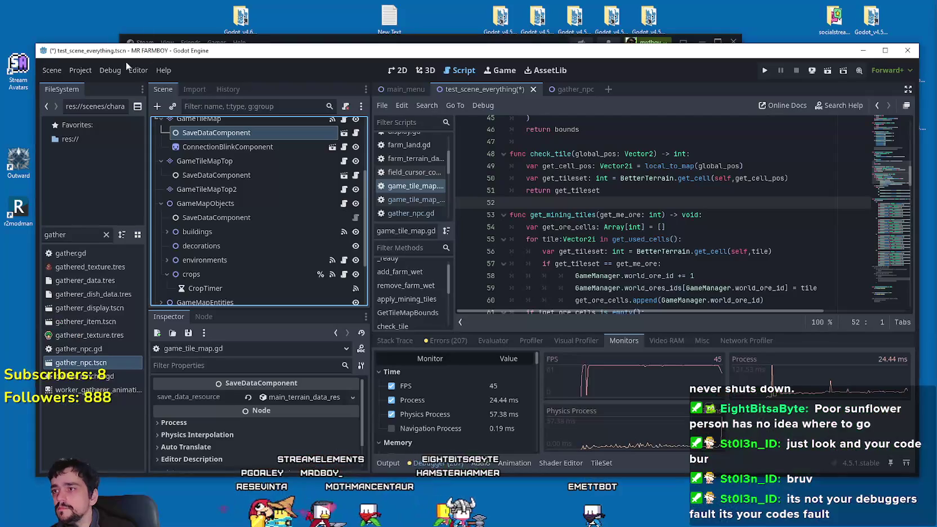
{"action": "left_click", "coordinate": [80, 70]}
{"action": "left_click", "coordinate": [99, 84]}
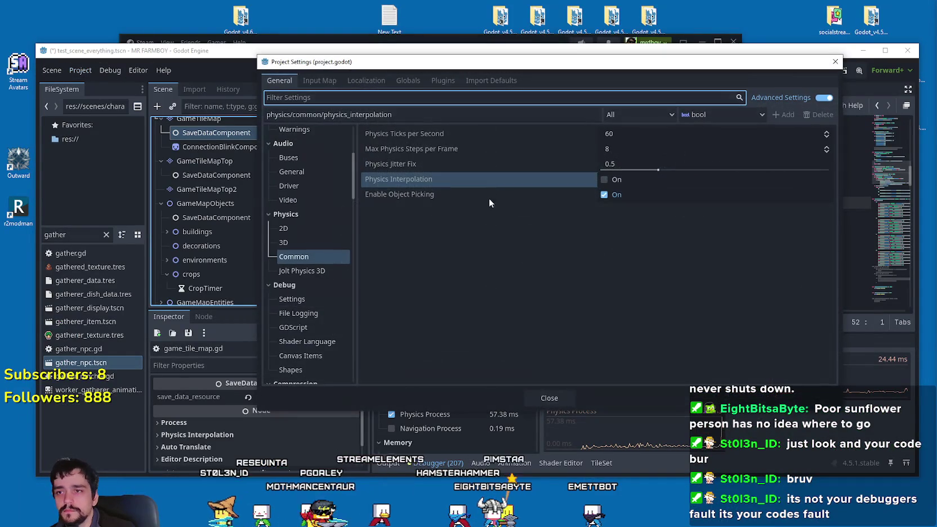
{"action": "left_click", "coordinate": [605, 179]}
{"action": "left_click", "coordinate": [623, 133]}
{"action": "type", "text": "30"}
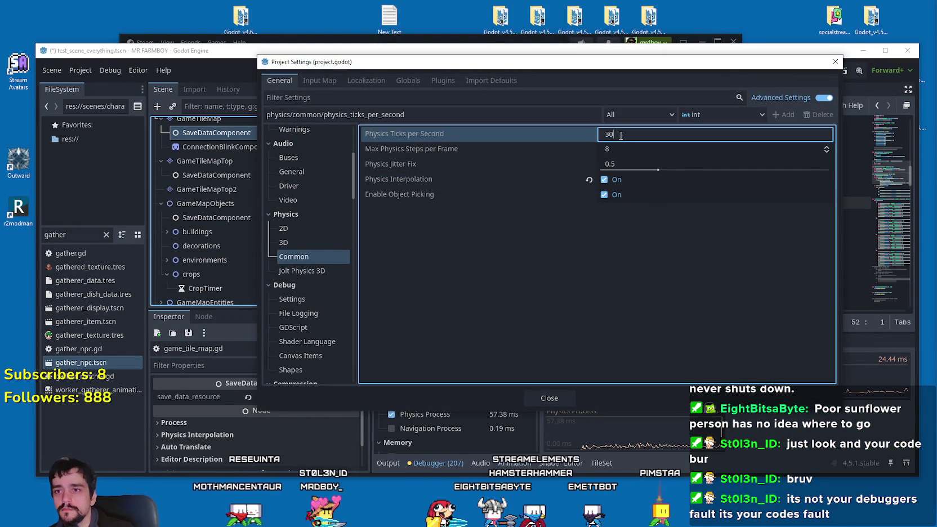
{"action": "left_click", "coordinate": [544, 398]}
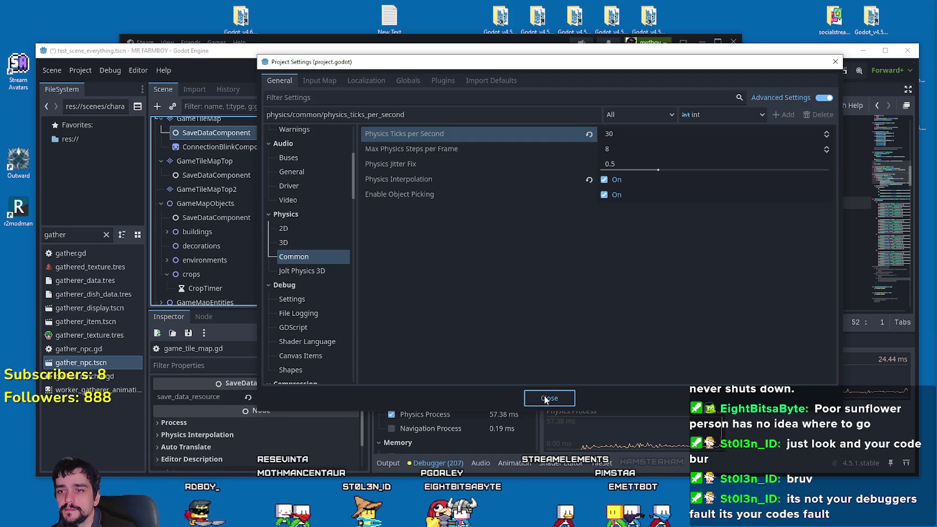
{"action": "double_click", "coordinate": [826, 149]}
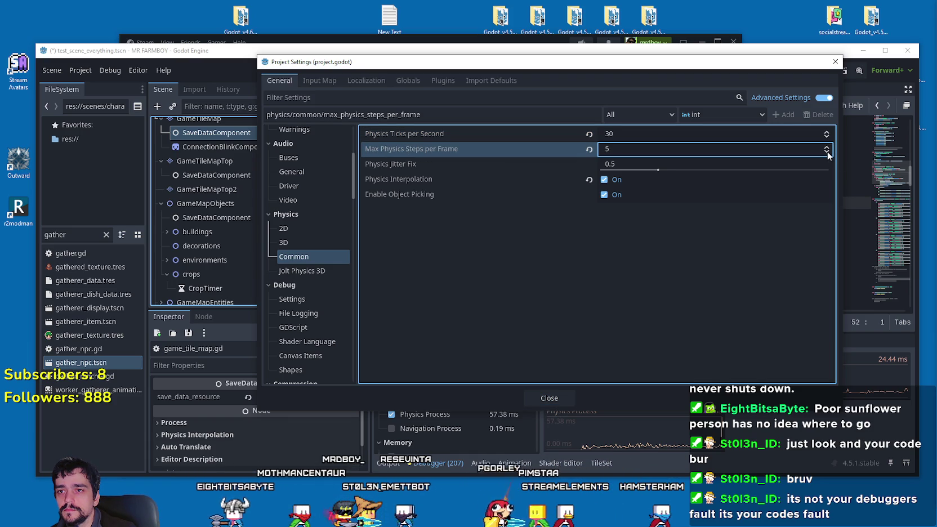
{"action": "left_click", "coordinate": [827, 152]}
{"action": "mouse_move", "coordinate": [522, 150]}
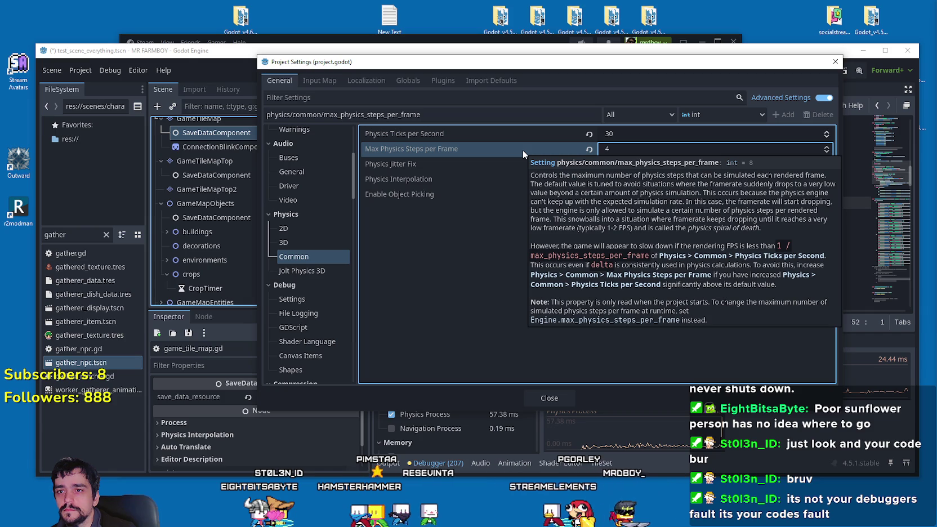
{"action": "left_click", "coordinate": [549, 398]}
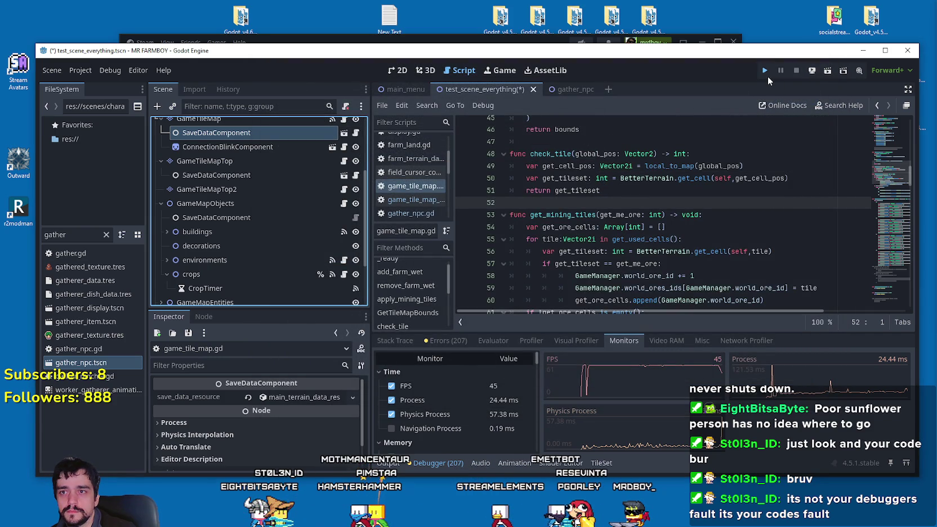
Save the scene and relaunch the game to its Update 4 title menu
{"action": "scroll", "coordinate": [394, 281], "scroll_direction": "down", "scroll_amount": 2}
{"action": "scroll", "coordinate": [315, 248], "scroll_direction": "down", "scroll_amount": 3}
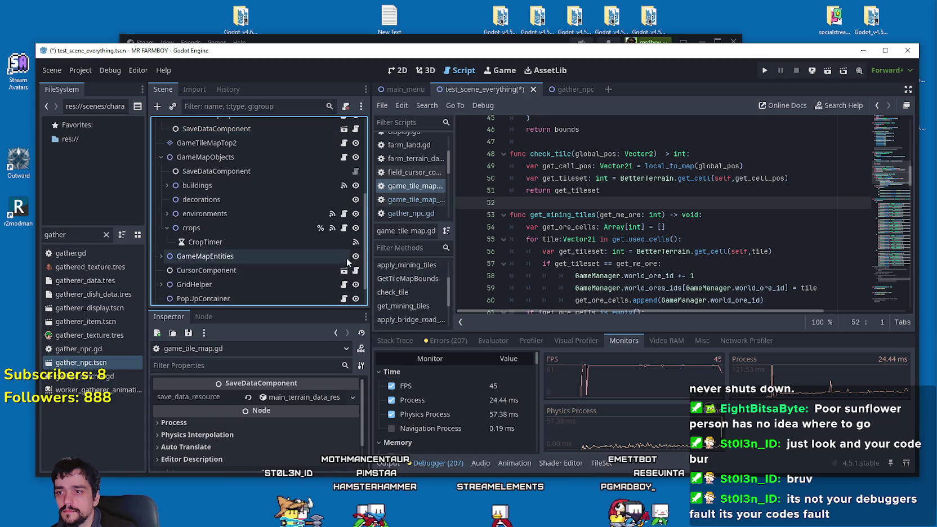
{"action": "left_click", "coordinate": [765, 70]}
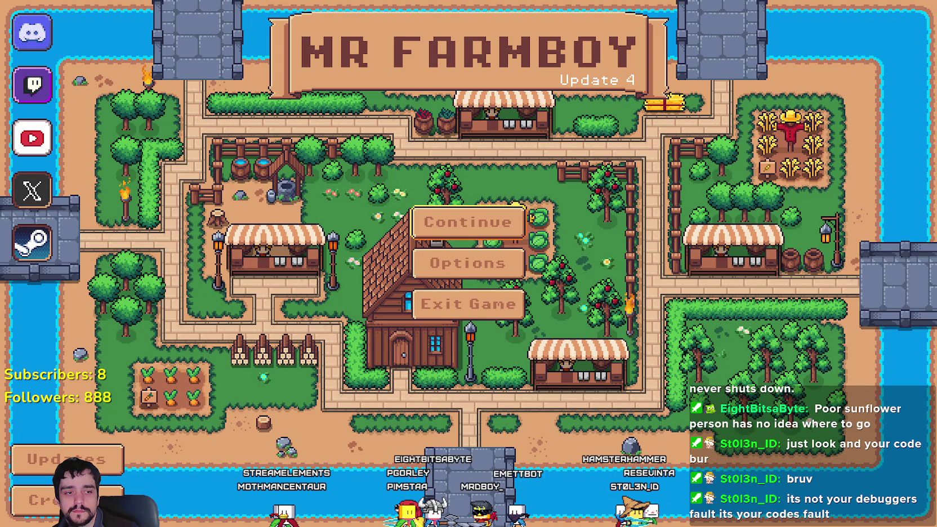
Show the Debugger Monitors, then load the Save 2 farm in the running game and return
{"action": "key", "text": "alt+Tab"}
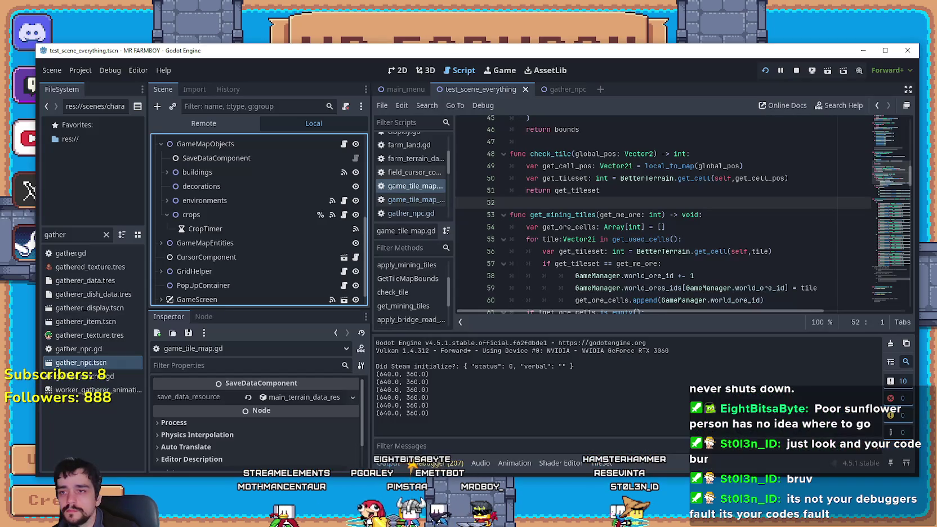
{"action": "left_click", "coordinate": [439, 462]}
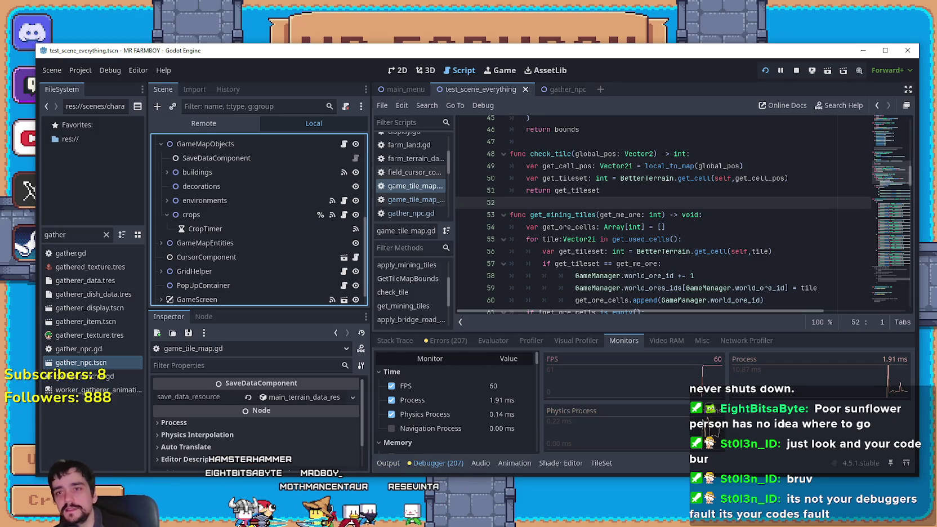
{"action": "key", "text": "alt+Tab"}
{"action": "left_click", "coordinate": [464, 222]}
{"action": "left_click", "coordinate": [464, 248]}
{"action": "left_click", "coordinate": [402, 259]}
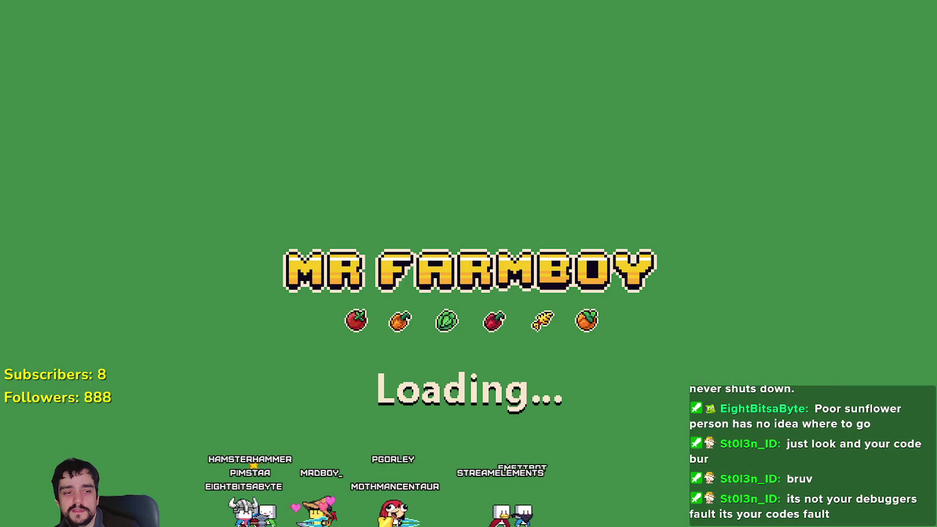
{"action": "key", "text": "alt+Tab"}
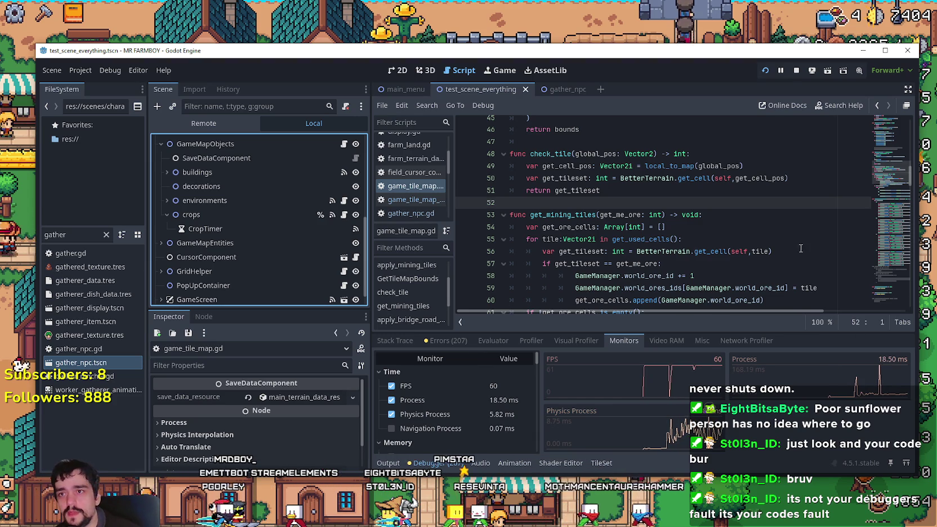
From the game's title screen, delete the Save 4 file and create a new game in slot 4
{"action": "left_click", "coordinate": [601, 4]}
{"action": "key", "text": "Escape"}
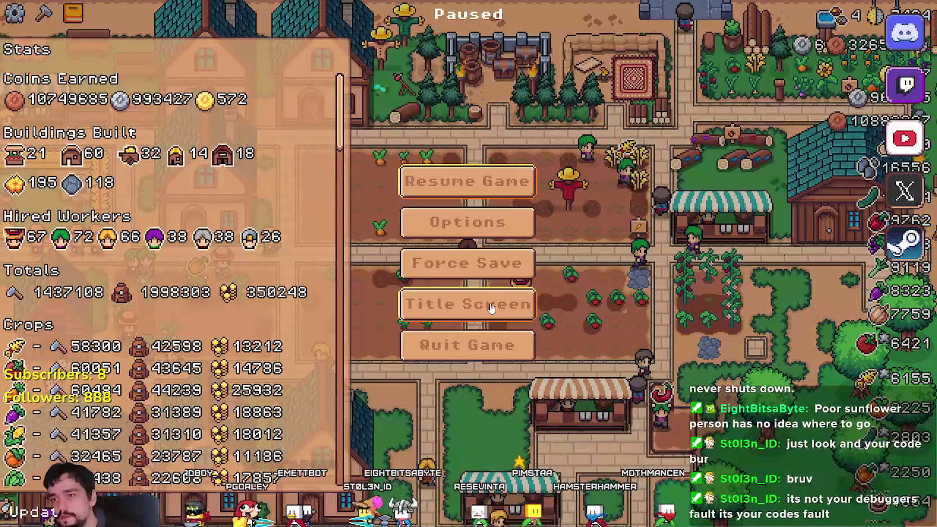
{"action": "key", "text": "Return"}
{"action": "key", "text": "Return"}
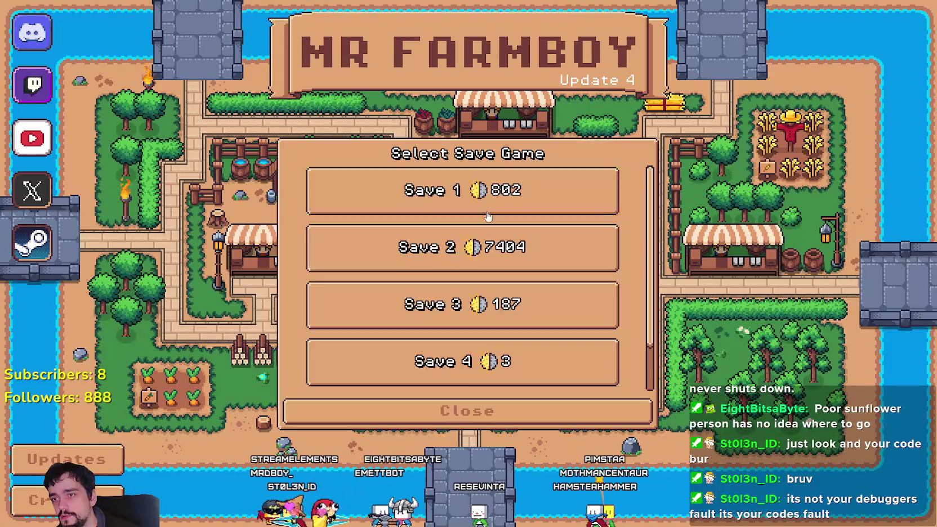
{"action": "left_click", "coordinate": [501, 316]}
{"action": "left_click", "coordinate": [521, 318]}
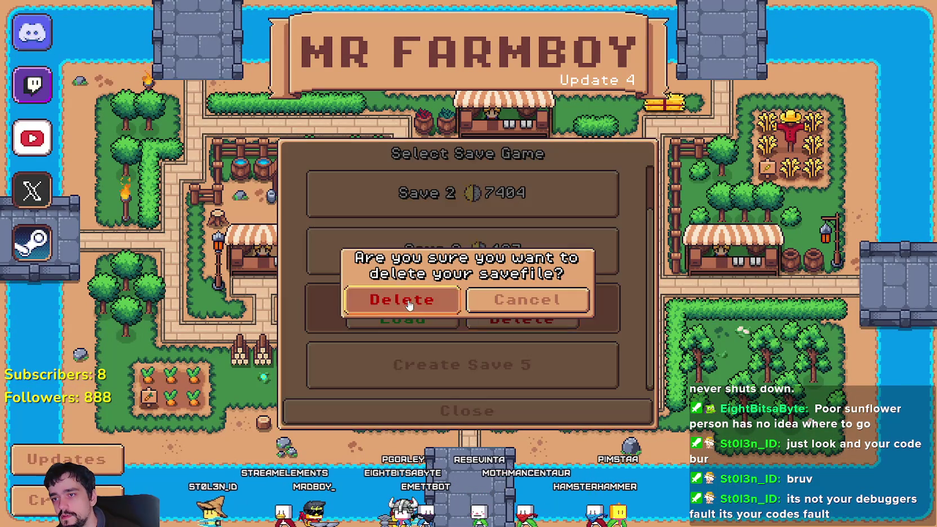
{"action": "left_click", "coordinate": [445, 304]}
{"action": "left_click", "coordinate": [461, 313]}
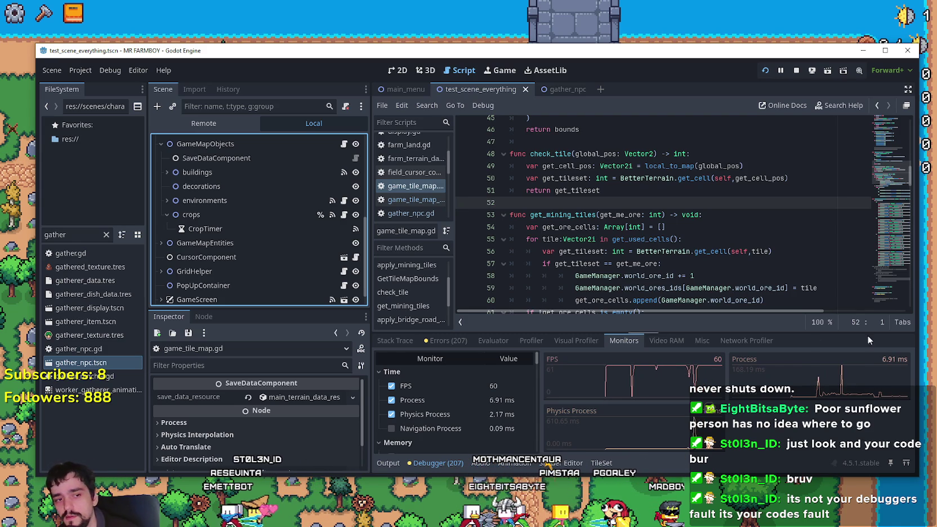
In the new game, dismiss the King's intro message and walk the player toward the road junction
{"action": "left_click", "coordinate": [529, 27]}
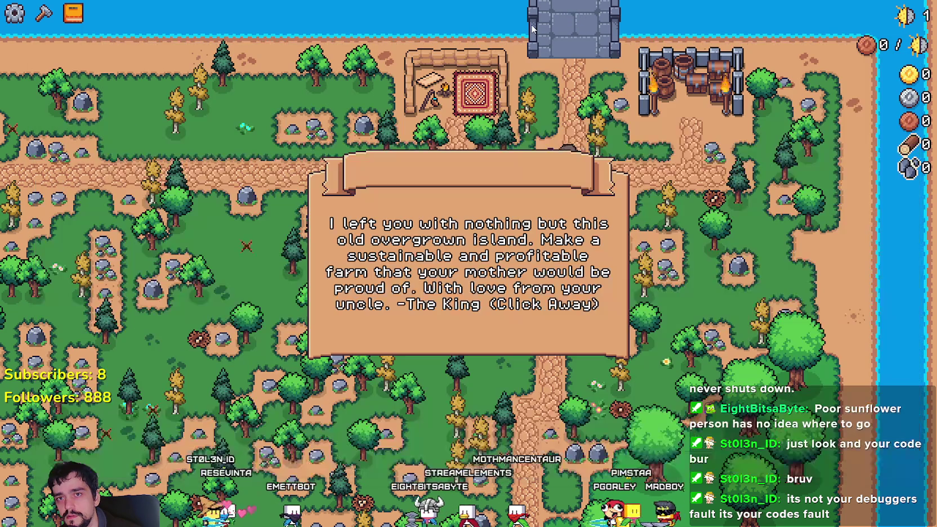
{"action": "left_click", "coordinate": [525, 228]}
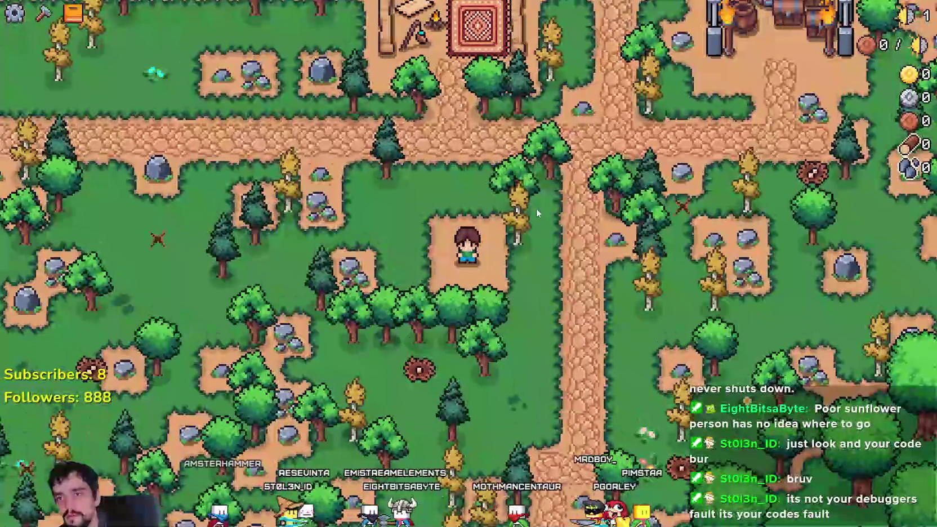
{"action": "key", "text": "d"}
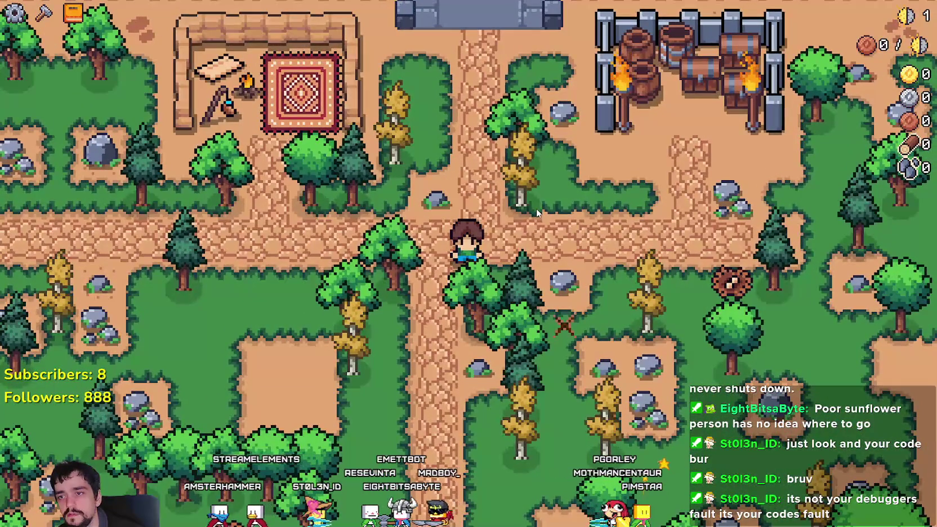
{"action": "key", "text": "alt+Tab"}
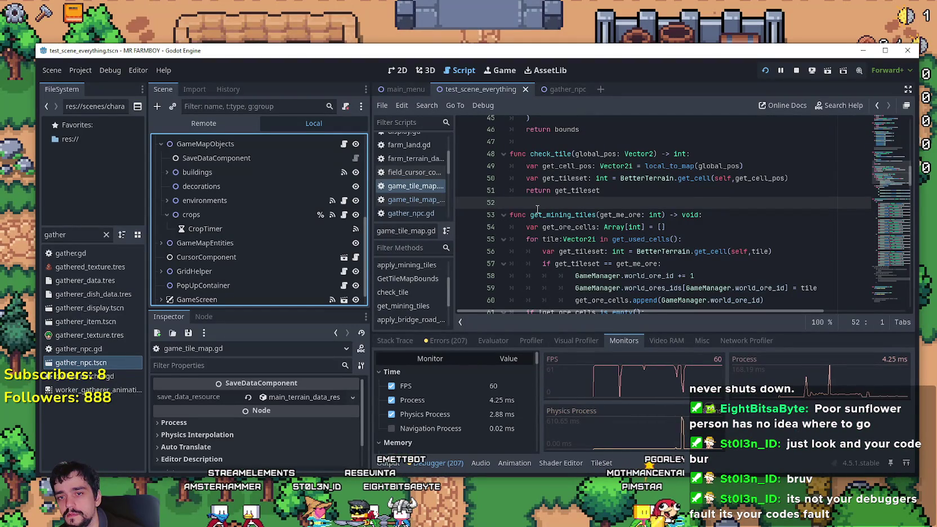
Pause the game, return to the title screen and bring up Save 2's options in the save list
{"action": "key", "text": "alt+Tab"}
{"action": "key", "text": "Escape"}
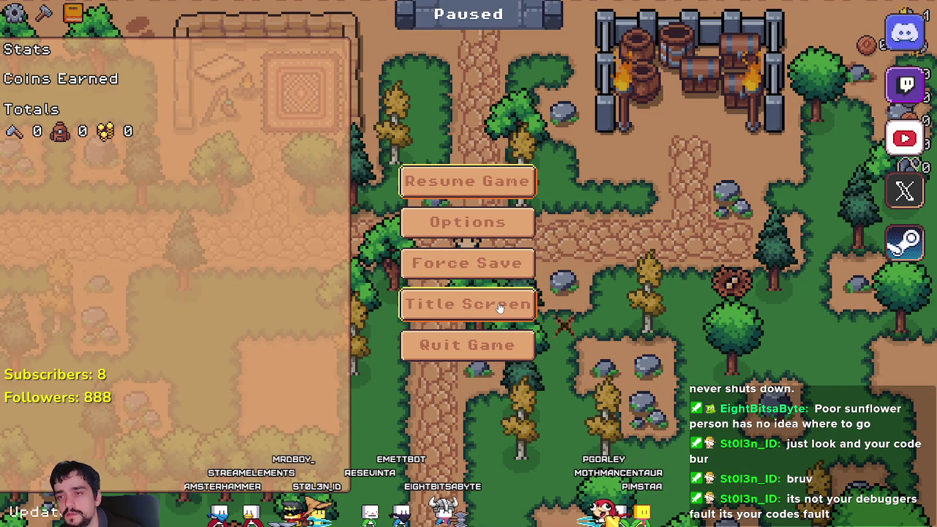
{"action": "left_click", "coordinate": [499, 298]}
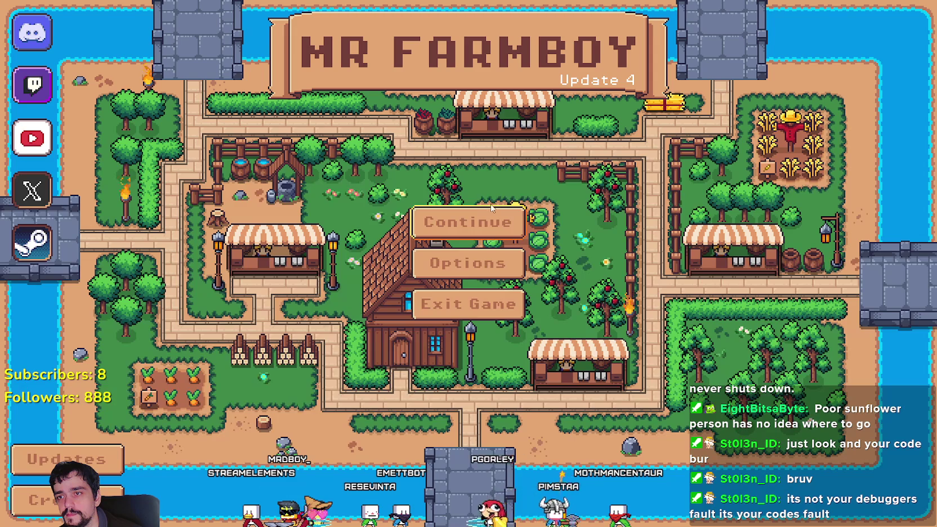
{"action": "left_click", "coordinate": [479, 220]}
{"action": "left_click", "coordinate": [501, 246]}
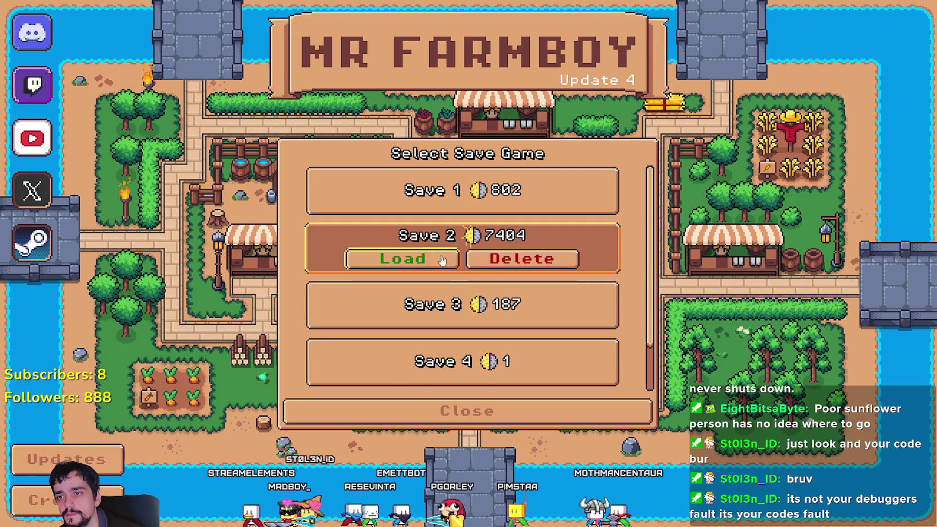
Load Save 2, the farm holding 7404 coins
{"action": "left_click", "coordinate": [394, 258]}
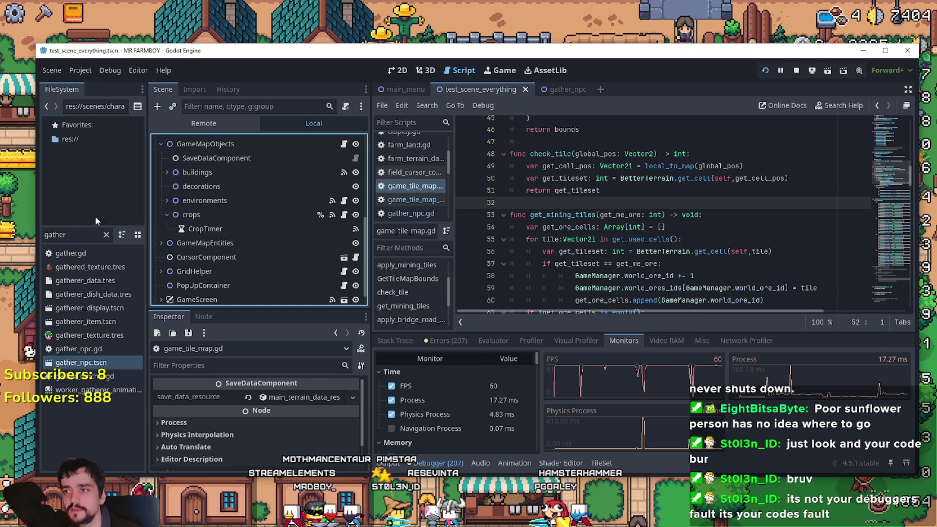
Open the gather_npc scene and its gather_npc.gd script
{"action": "double_click", "coordinate": [94, 363]}
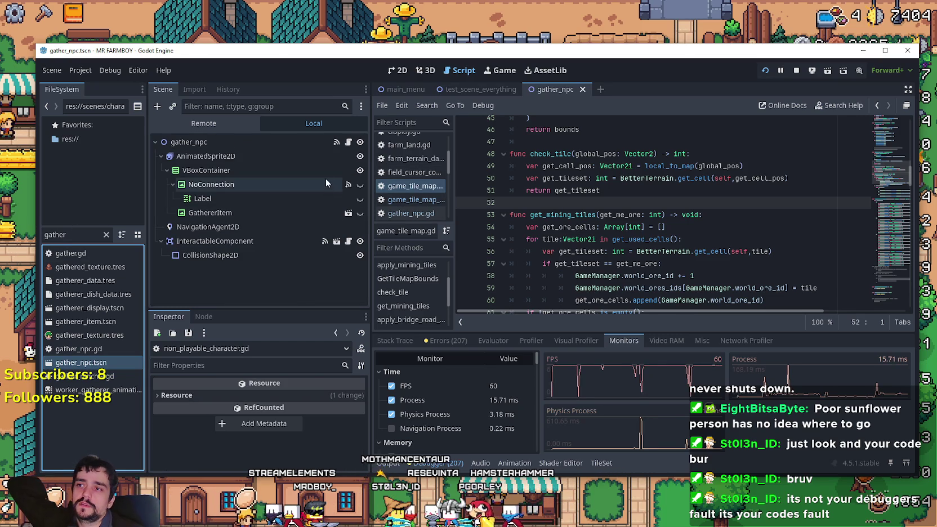
{"action": "left_click", "coordinate": [347, 142]}
{"action": "mouse_move", "coordinate": [881, 194]}
{"action": "left_mouse_down"}
{"action": "mouse_move", "coordinate": [871, 128]}
{"action": "mouse_move", "coordinate": [871, 139]}
{"action": "left_mouse_up"}
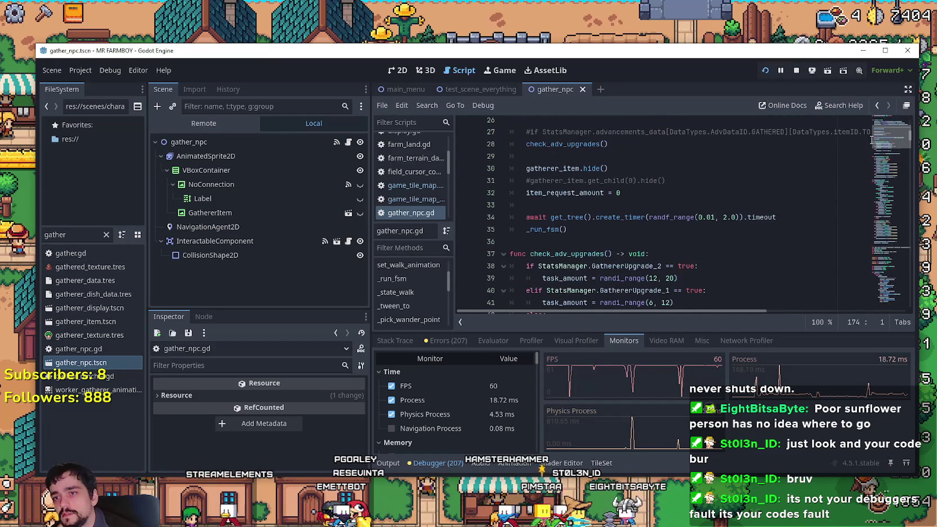
Jump to the _run_fsm definition with Lookup Symbol and skim its while true loop
{"action": "right_click", "coordinate": [542, 234]}
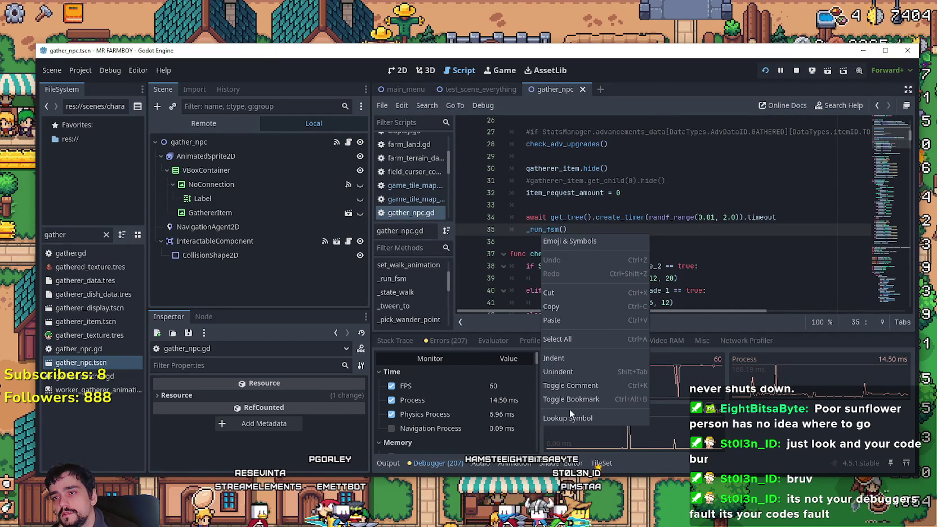
{"action": "left_click", "coordinate": [576, 420]}
{"action": "left_click_drag", "start_coordinate": [510, 208], "coordinate": [669, 269]}
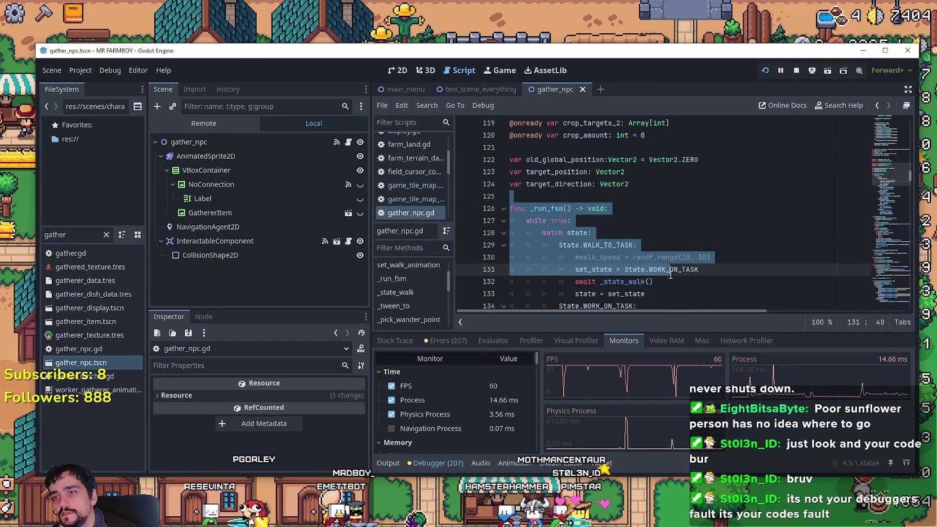
{"action": "scroll", "coordinate": [670, 267], "scroll_direction": "down", "scroll_amount": 3}
{"action": "scroll", "coordinate": [672, 260], "scroll_direction": "down", "scroll_amount": 3}
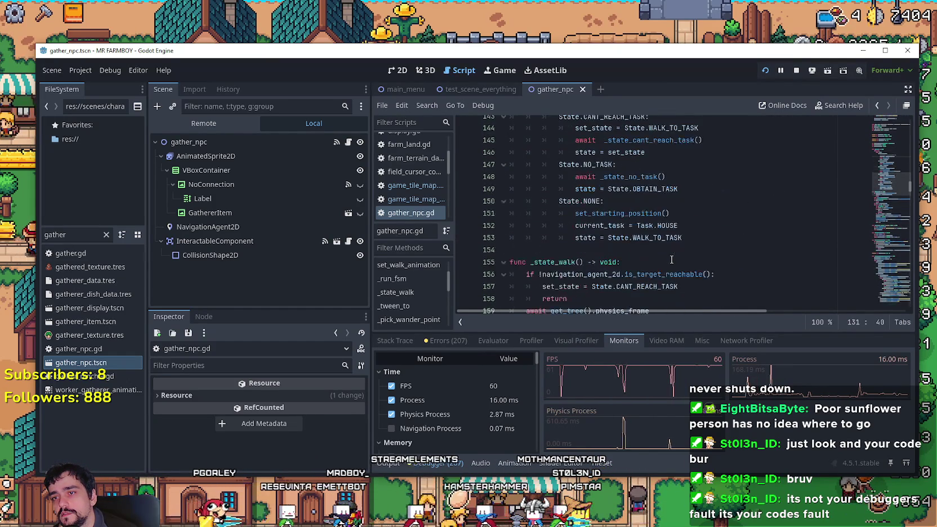
{"action": "mouse_move", "coordinate": [710, 250]}
{"action": "left_mouse_down"}
{"action": "mouse_move", "coordinate": [664, 186]}
{"action": "mouse_move", "coordinate": [608, 147]}
{"action": "mouse_move", "coordinate": [584, 193]}
{"action": "mouse_move", "coordinate": [504, 176]}
{"action": "left_mouse_up"}
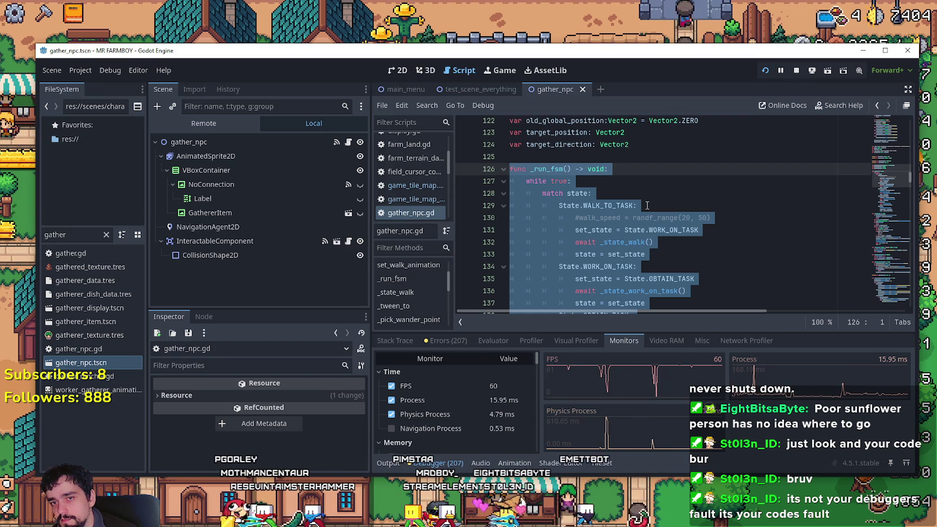
{"action": "mouse_move", "coordinate": [887, 168]}
{"action": "left_mouse_down"}
{"action": "mouse_move", "coordinate": [888, 188]}
{"action": "mouse_move", "coordinate": [883, 174]}
{"action": "left_mouse_up"}
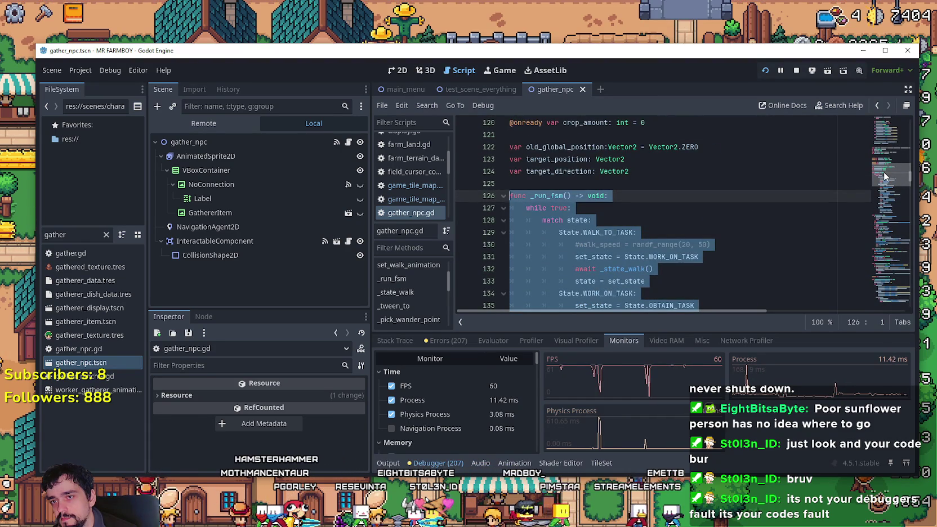
{"action": "mouse_move", "coordinate": [884, 177]}
{"action": "left_mouse_down"}
{"action": "mouse_move", "coordinate": [884, 189]}
{"action": "mouse_move", "coordinate": [887, 175]}
{"action": "left_mouse_up"}
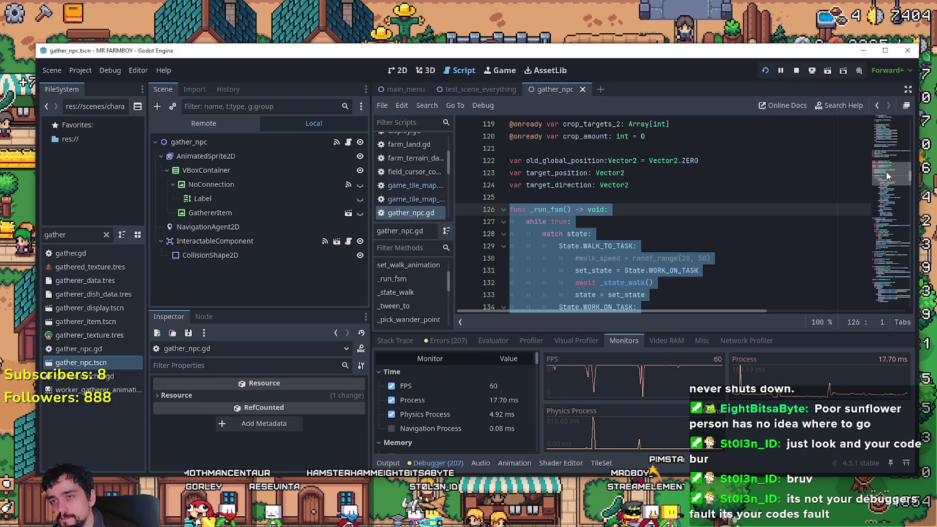
{"action": "left_click_drag", "start_coordinate": [887, 175], "coordinate": [879, 310]}
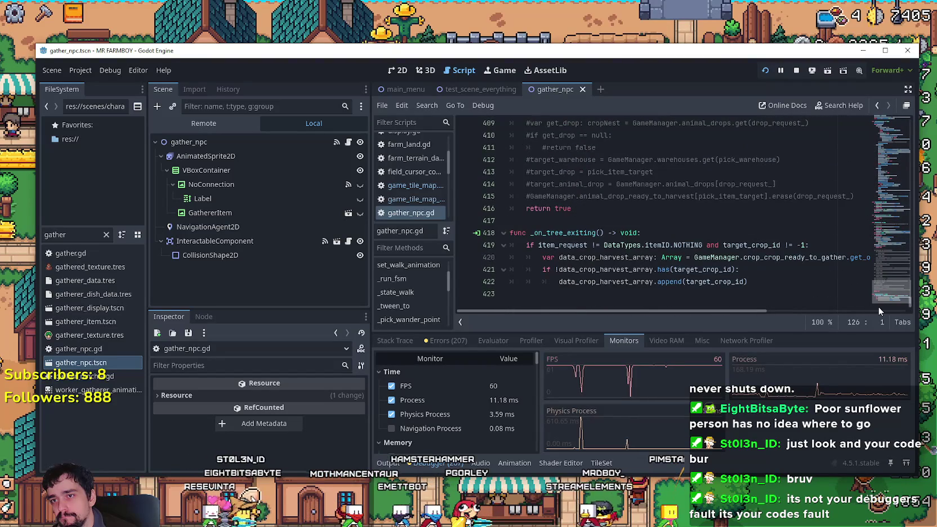
{"action": "left_click_drag", "start_coordinate": [878, 306], "coordinate": [878, 173]}
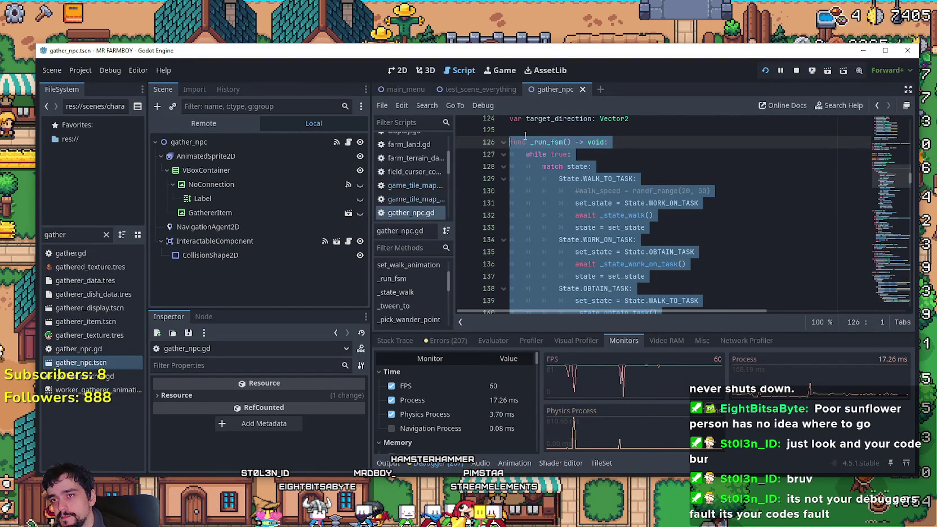
{"action": "left_click", "coordinate": [584, 165]}
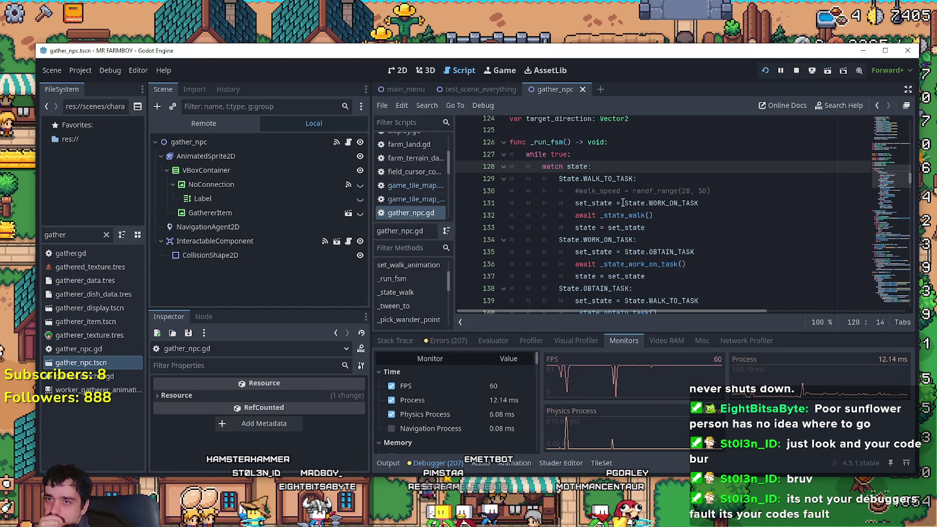
{"action": "mouse_move", "coordinate": [629, 218]}
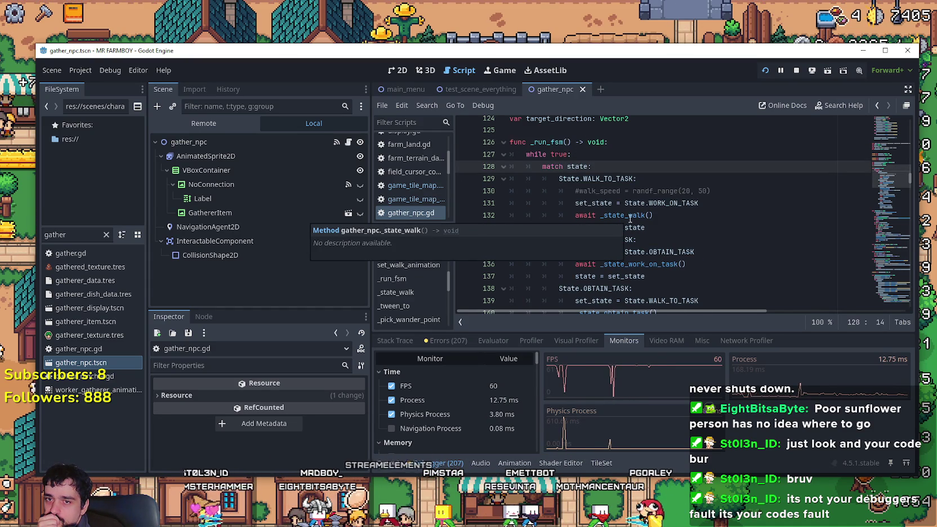
{"action": "scroll", "coordinate": [629, 218], "scroll_direction": "down", "scroll_amount": 2}
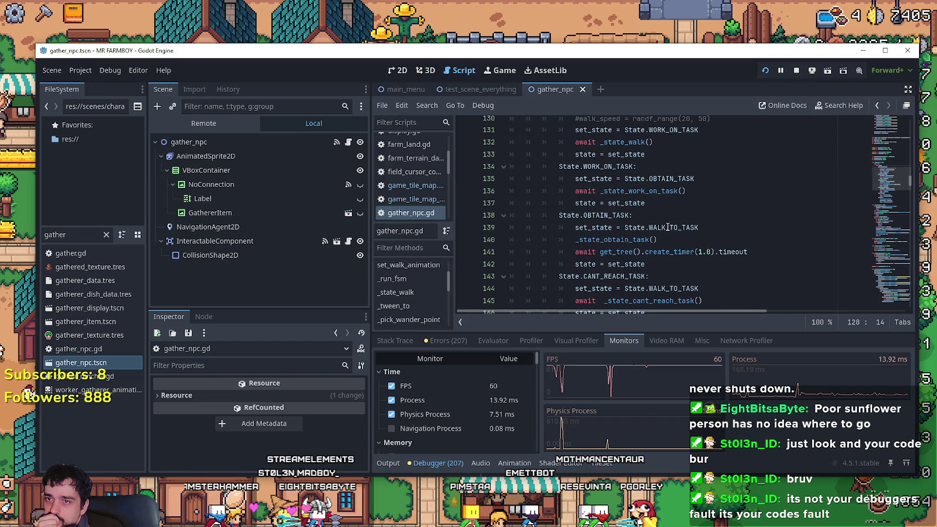
{"action": "scroll", "coordinate": [676, 234], "scroll_direction": "up", "scroll_amount": 2}
{"action": "scroll", "coordinate": [685, 239], "scroll_direction": "down", "scroll_amount": 2}
{"action": "scroll", "coordinate": [626, 219], "scroll_direction": "up", "scroll_amount": 4}
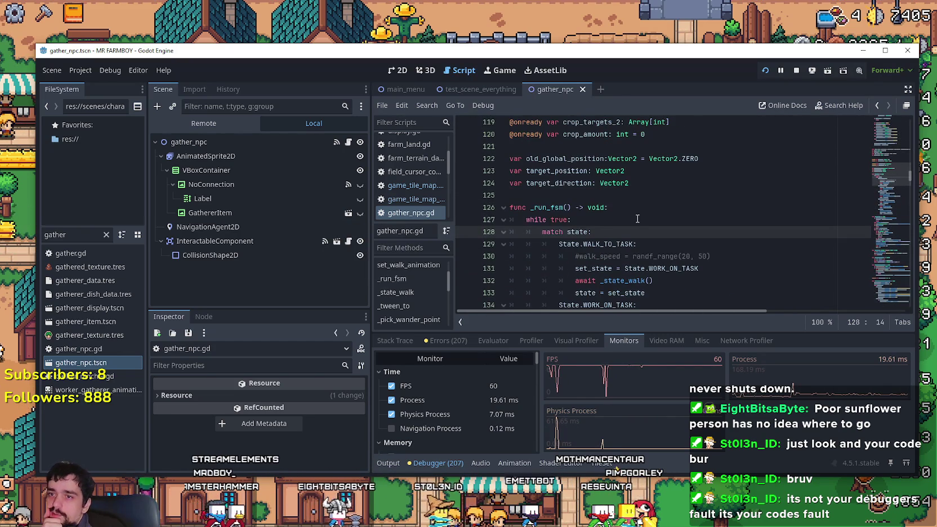
{"action": "scroll", "coordinate": [627, 218], "scroll_direction": "up", "scroll_amount": 10}
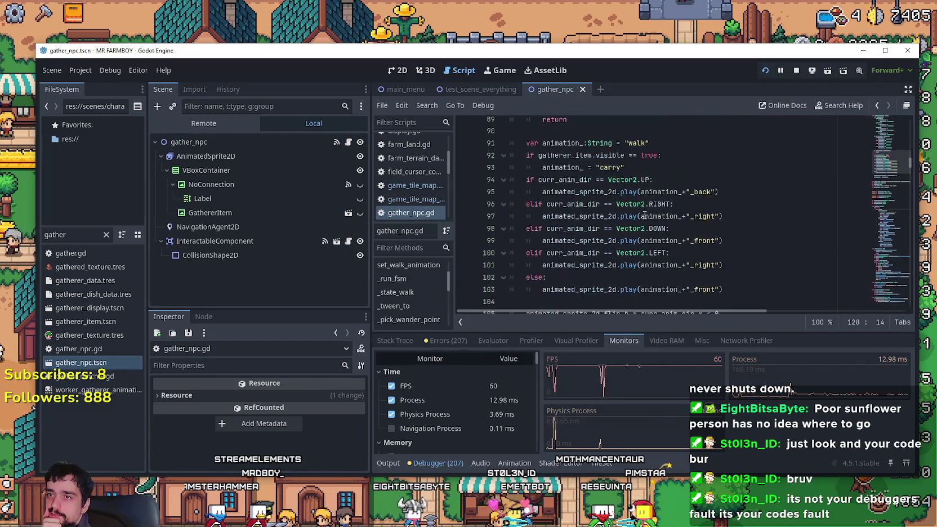
{"action": "mouse_move", "coordinate": [894, 141]}
{"action": "left_mouse_down"}
{"action": "mouse_move", "coordinate": [894, 119]}
{"action": "mouse_move", "coordinate": [889, 180]}
{"action": "left_mouse_up"}
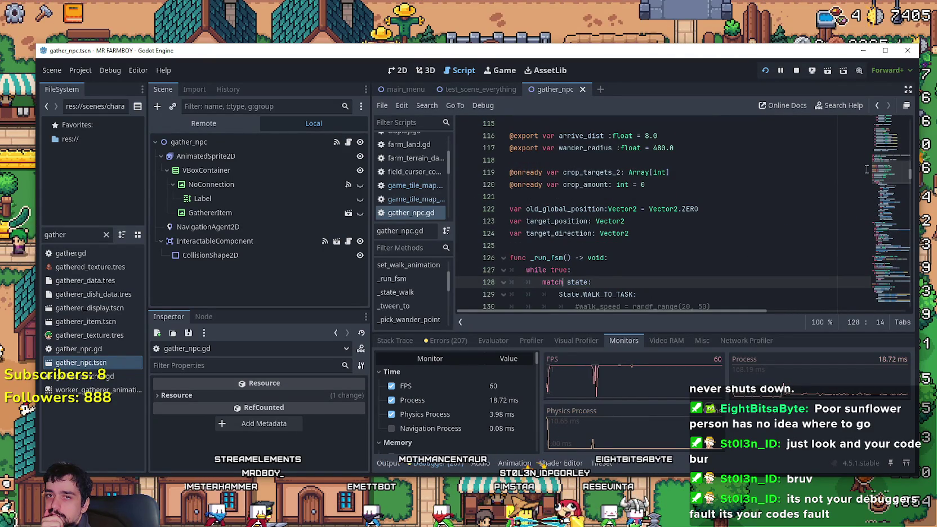
{"action": "scroll", "coordinate": [893, 143], "scroll_direction": "up", "scroll_amount": 2}
{"action": "left_click_drag", "start_coordinate": [889, 164], "coordinate": [895, 109]}
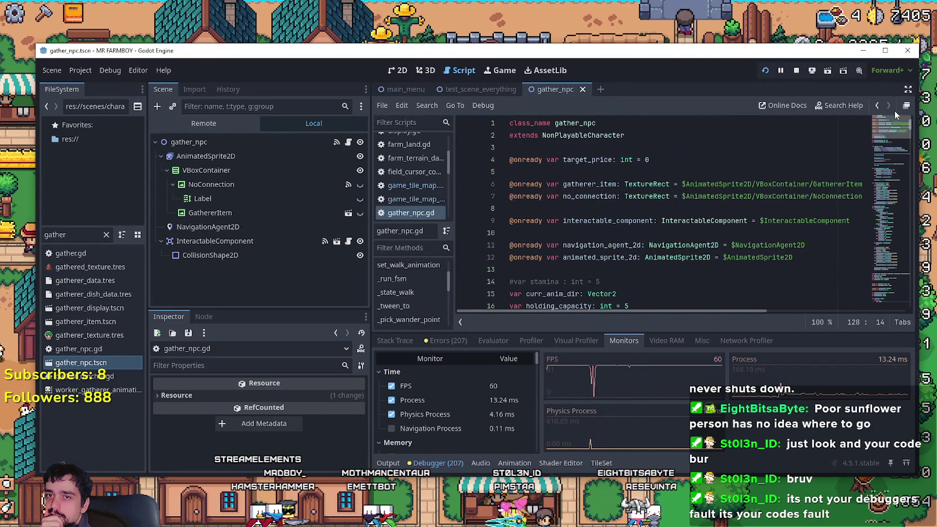
{"action": "right_click", "coordinate": [592, 137]}
{"action": "left_click", "coordinate": [631, 313]}
{"action": "left_click_drag", "start_coordinate": [890, 217], "coordinate": [892, 115]}
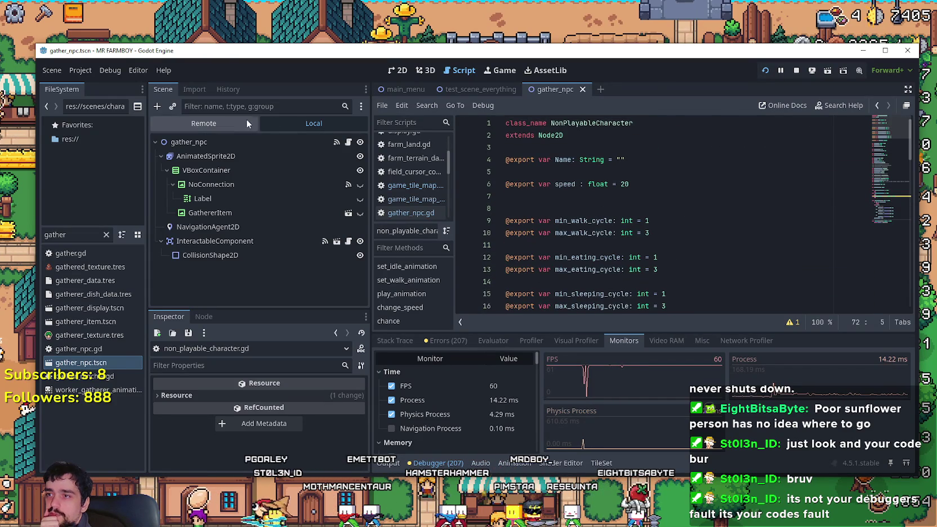
{"action": "left_click", "coordinate": [876, 105]}
{"action": "left_click_drag", "start_coordinate": [883, 121], "coordinate": [884, 184]}
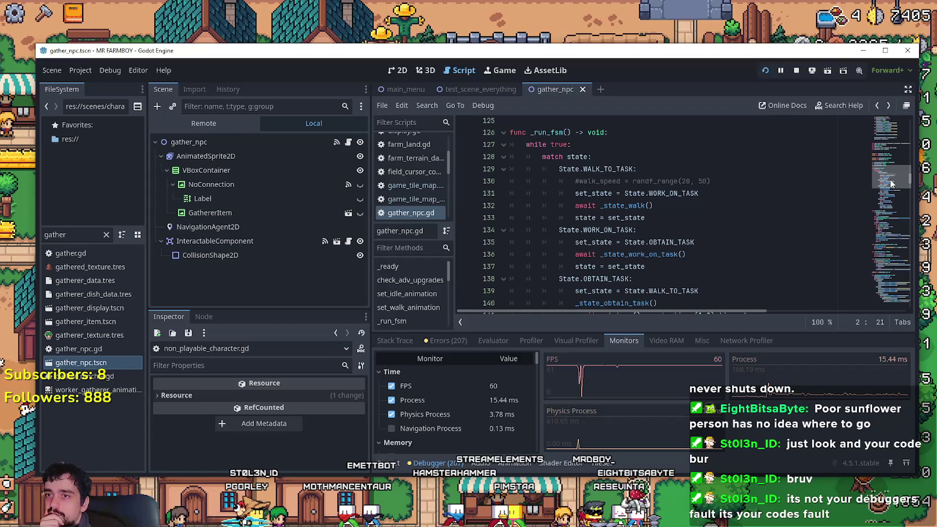
{"action": "left_click", "coordinate": [678, 137]}
Add a _physics_process function that calls _run_fsm() above the _run_fsm function
{"action": "scroll", "coordinate": [578, 205], "scroll_direction": "up", "scroll_amount": 2}
{"action": "scroll", "coordinate": [566, 204], "scroll_direction": "down", "scroll_amount": 4}
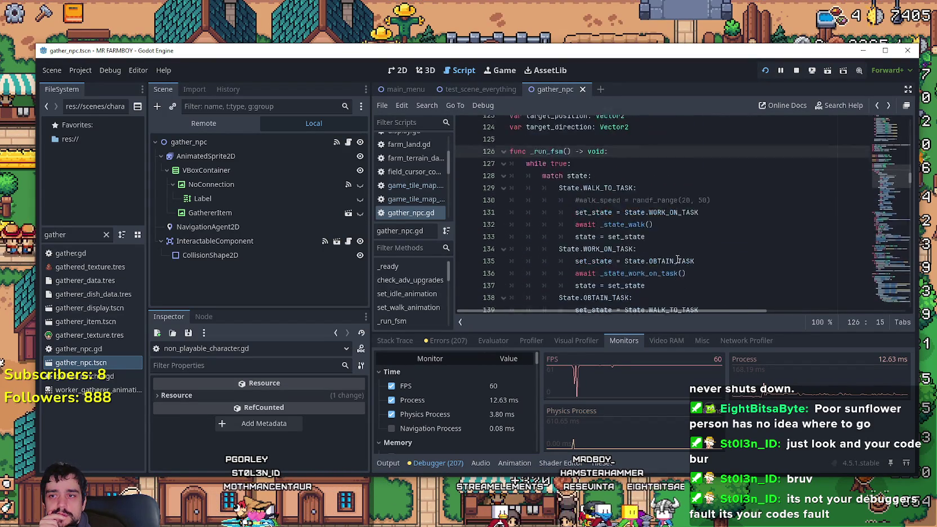
{"action": "scroll", "coordinate": [560, 230], "scroll_direction": "up", "scroll_amount": 4}
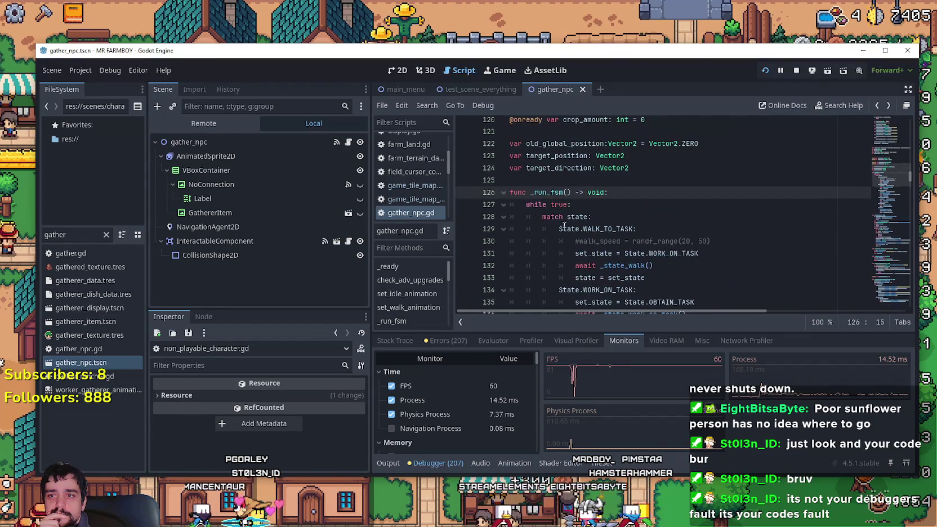
{"action": "key", "text": "Down"}
{"action": "key", "text": "shift+Home"}
{"action": "left_click", "coordinate": [560, 181]}
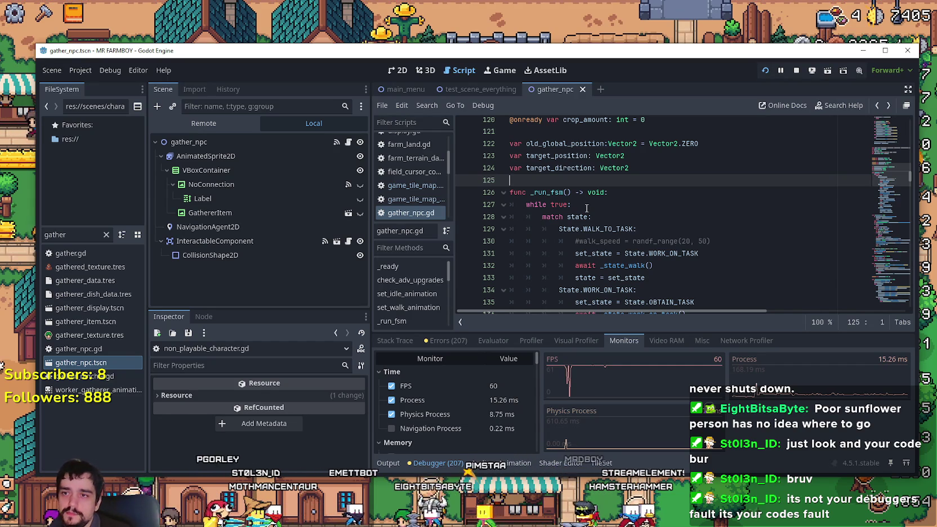
{"action": "key", "text": "Return"}
{"action": "key", "text": "Return"}
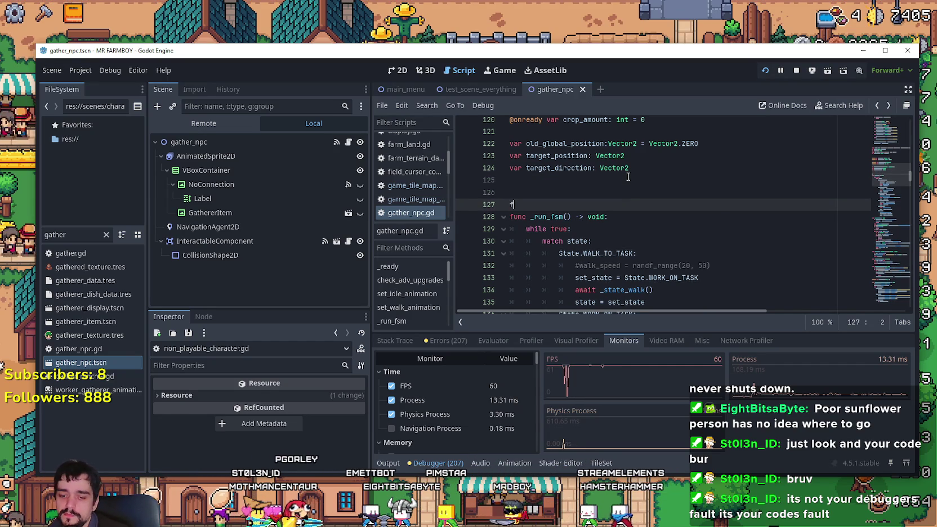
{"action": "type", "text": "unc ph"}
{"action": "key", "text": "Return"}
{"action": "key", "text": "Return"}
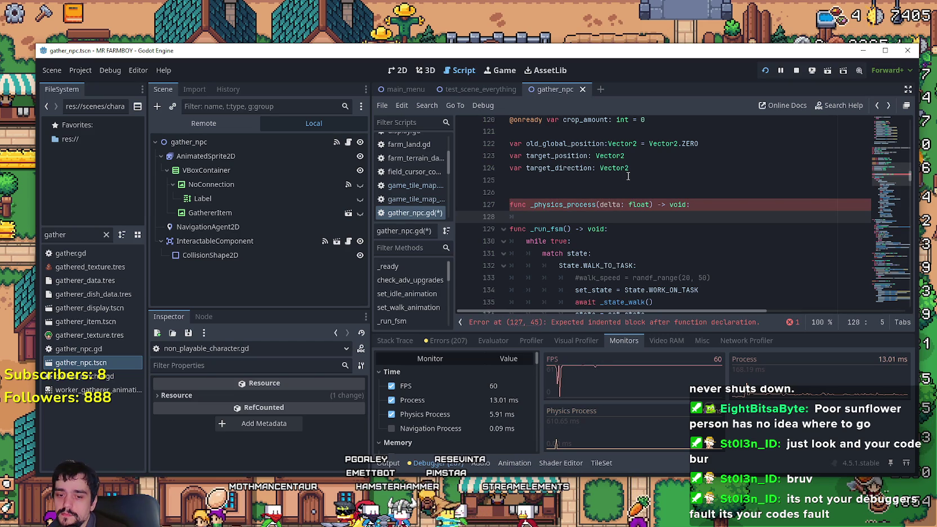
{"action": "type", "text": "_run"}
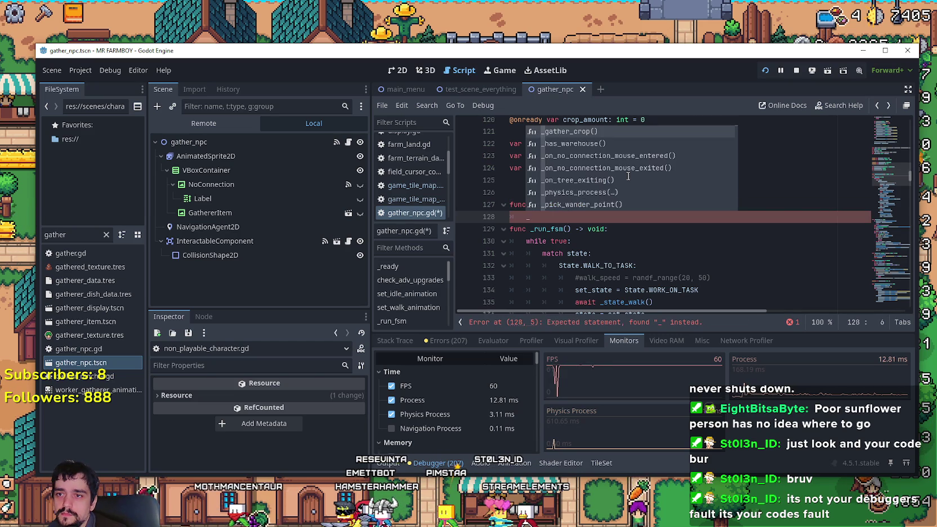
{"action": "key", "text": "Return"}
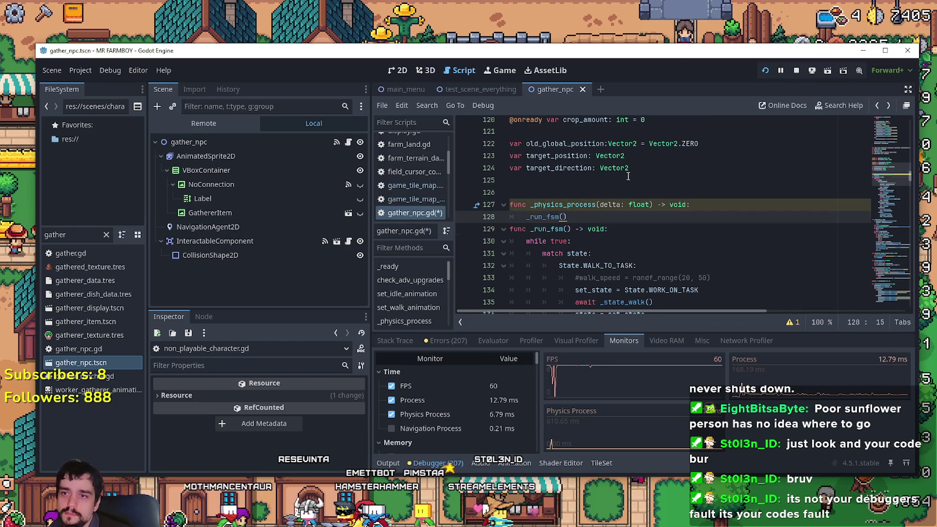
{"action": "key", "text": "Return"}
{"action": "key", "text": "BackSpace"}
Remove the while true loop by dedenting the match block one level
{"action": "scroll", "coordinate": [633, 176], "scroll_direction": "down", "scroll_amount": 1}
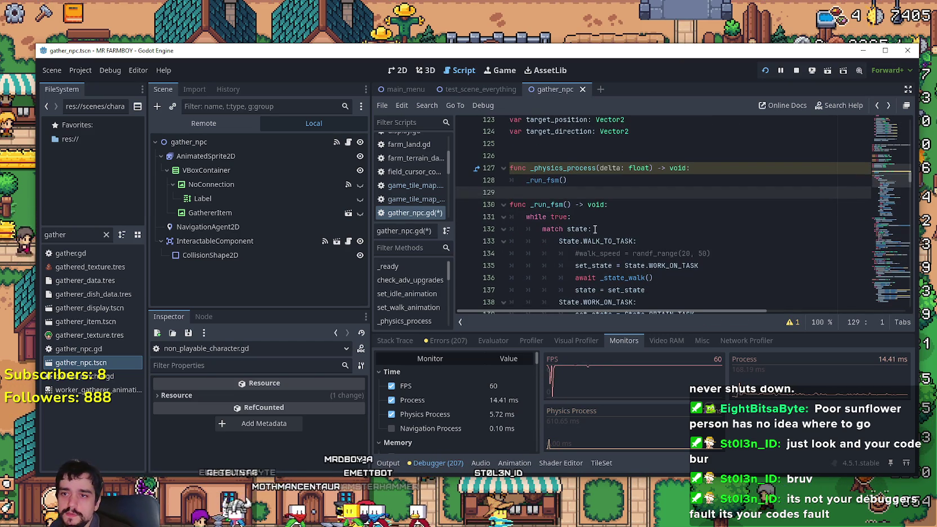
{"action": "left_click_drag", "start_coordinate": [571, 217], "coordinate": [503, 221]}
{"action": "left_click", "coordinate": [573, 210]}
{"action": "scroll", "coordinate": [704, 197], "scroll_direction": "down", "scroll_amount": 9}
{"action": "mouse_move", "coordinate": [704, 197]}
{"action": "left_mouse_down"}
{"action": "mouse_move", "coordinate": [563, 183]}
{"action": "mouse_move", "coordinate": [569, 206]}
{"action": "mouse_move", "coordinate": [613, 229]}
{"action": "mouse_move", "coordinate": [575, 143]}
{"action": "left_mouse_up"}
{"action": "key", "text": "shift+Tab"}
{"action": "key", "text": "Escape"}
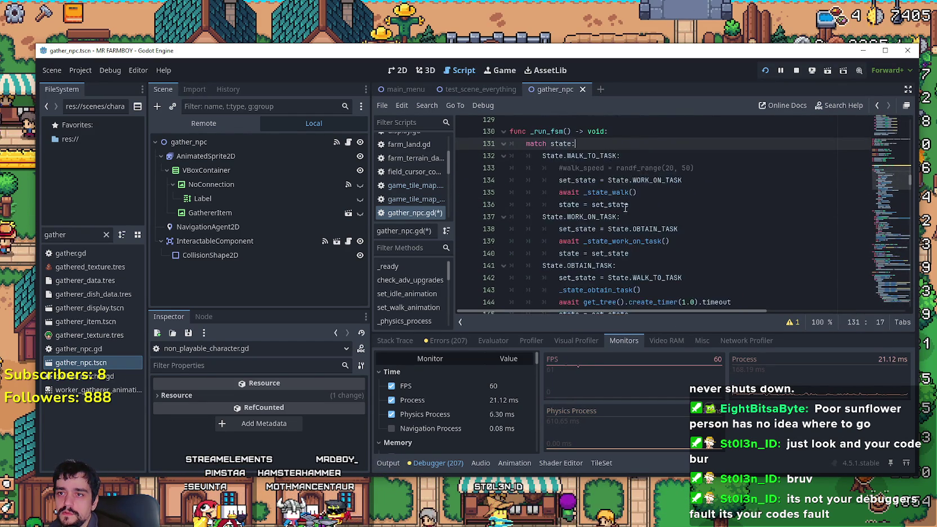
{"action": "scroll", "coordinate": [619, 214], "scroll_direction": "up", "scroll_amount": 3}
{"action": "left_click", "coordinate": [573, 230]}
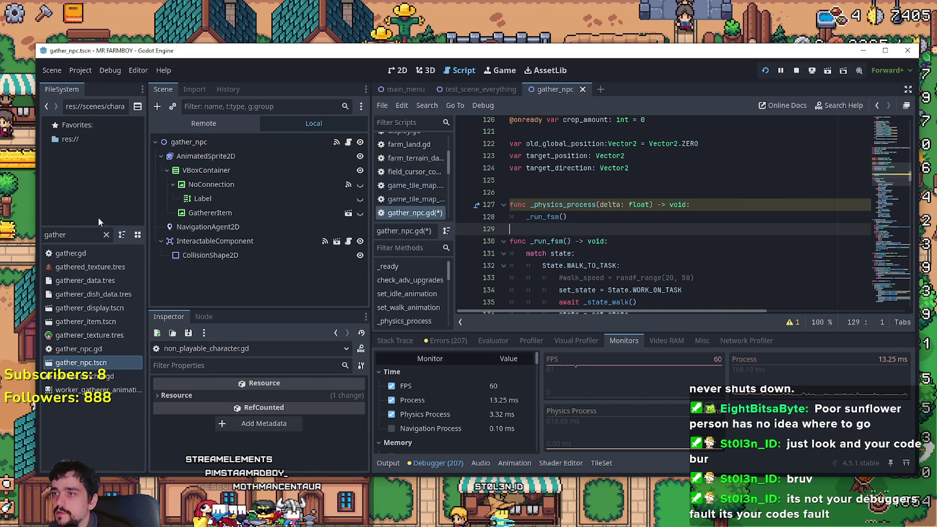
Filter the FileSystem to open the farmer_npc, carrier_npc and rancher_npc scenes
{"action": "double_click", "coordinate": [62, 235]}
{"action": "type", "text": "farm"}
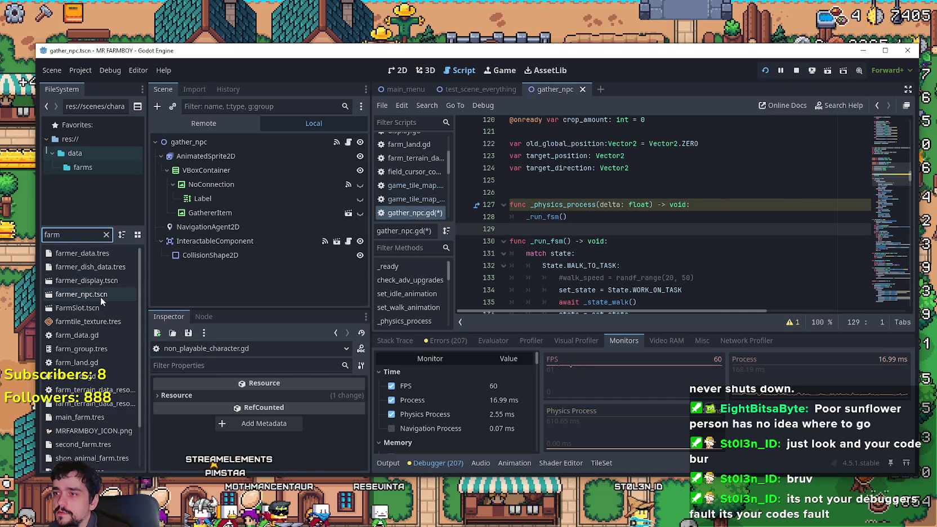
{"action": "double_click", "coordinate": [95, 295]}
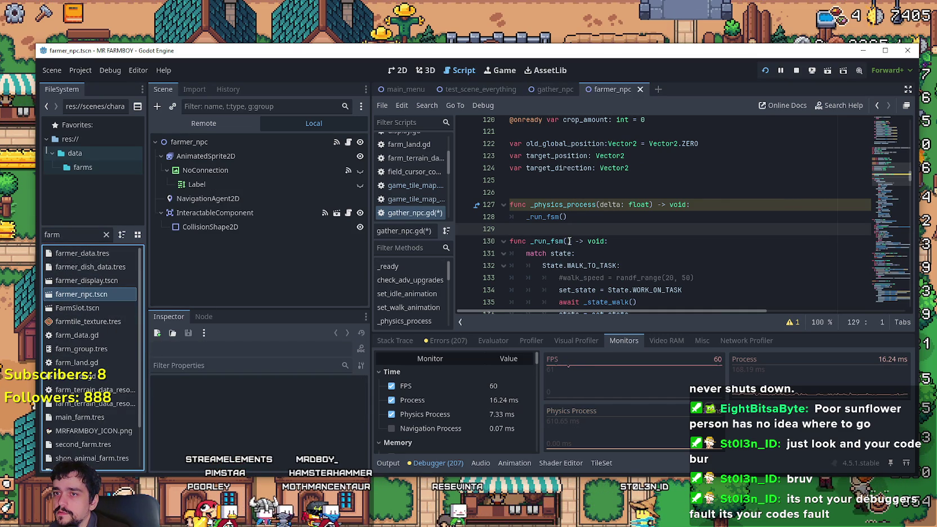
{"action": "double_click", "coordinate": [79, 235]}
{"action": "type", "text": "carri"}
{"action": "key", "text": "Down"}
{"action": "key", "text": "Down"}
{"action": "key", "text": "Down"}
{"action": "key", "text": "Return"}
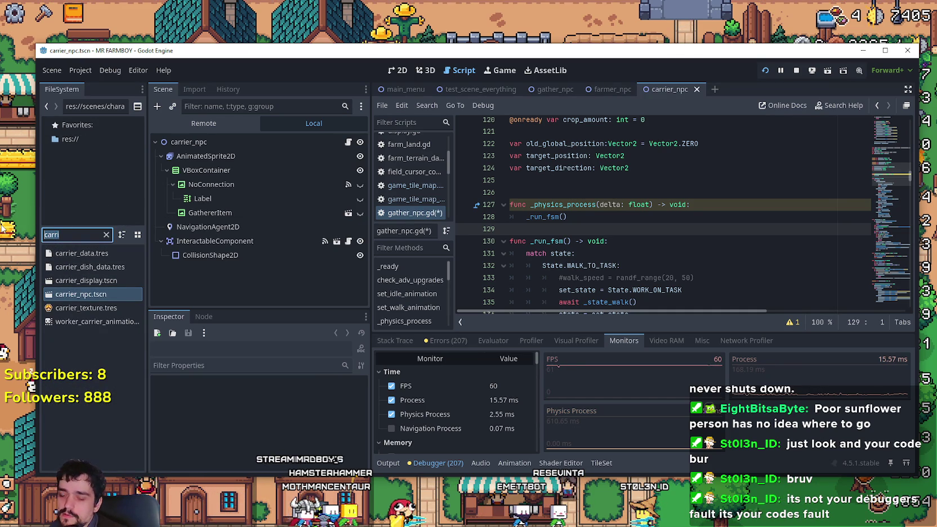
{"action": "type", "text": "ranch"}
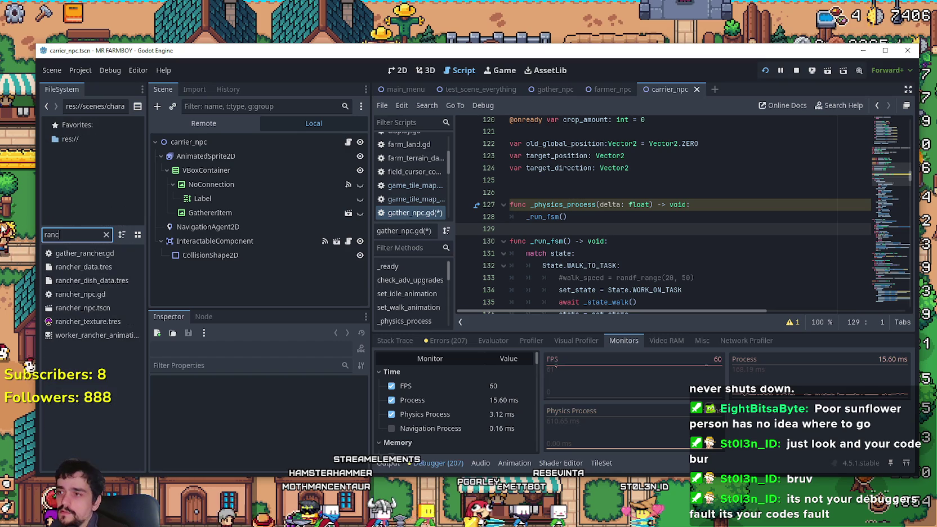
{"action": "double_click", "coordinate": [82, 308]}
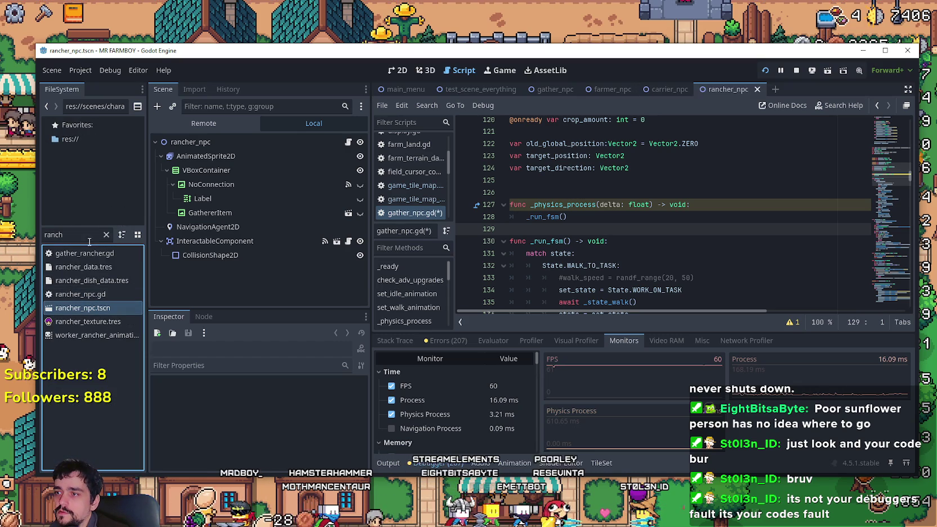
Filter the FileSystem to open the miner_npc, forester_npc and villager_npc scenes
{"action": "type", "text": "miner"}
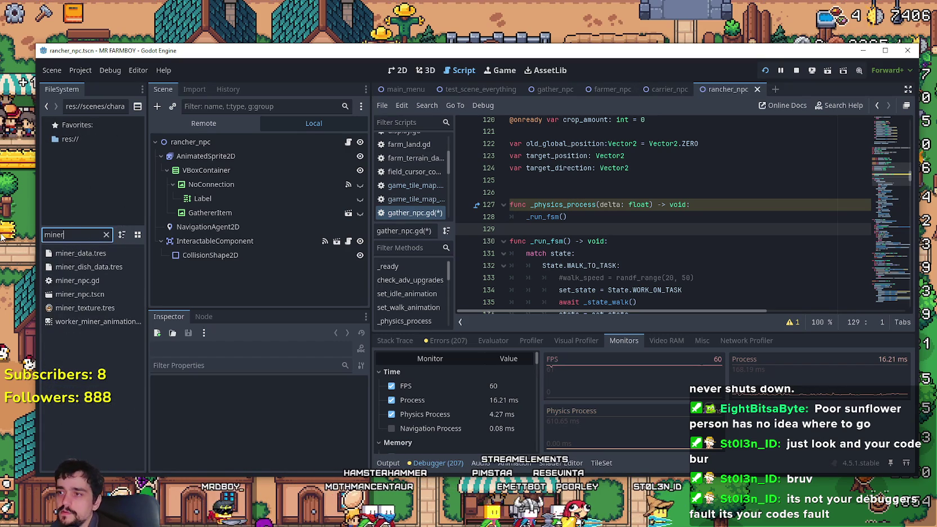
{"action": "left_click", "coordinate": [71, 295]}
{"action": "double_click", "coordinate": [71, 295]}
{"action": "key", "text": "ctrl+f"}
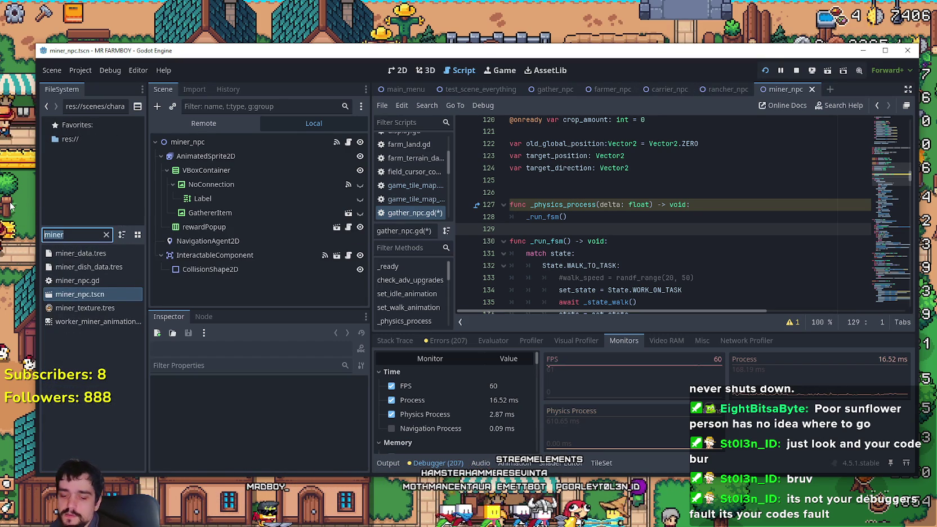
{"action": "type", "text": "forest"}
{"action": "double_click", "coordinate": [97, 289]}
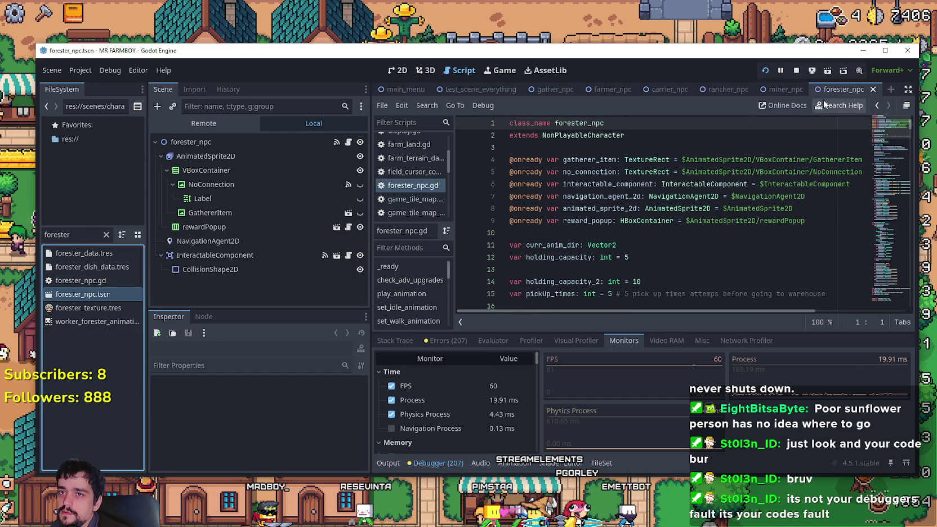
{"action": "key", "text": "ctrl+f"}
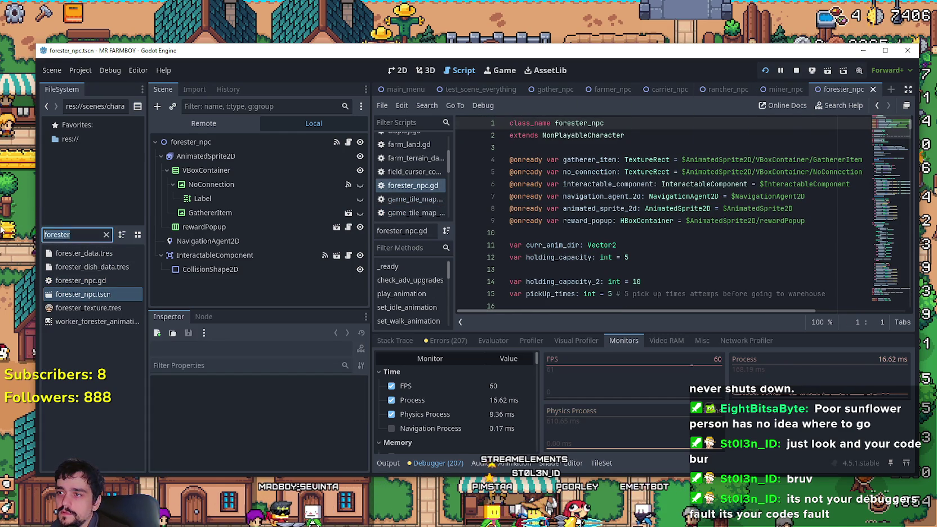
{"action": "type", "text": "vill"}
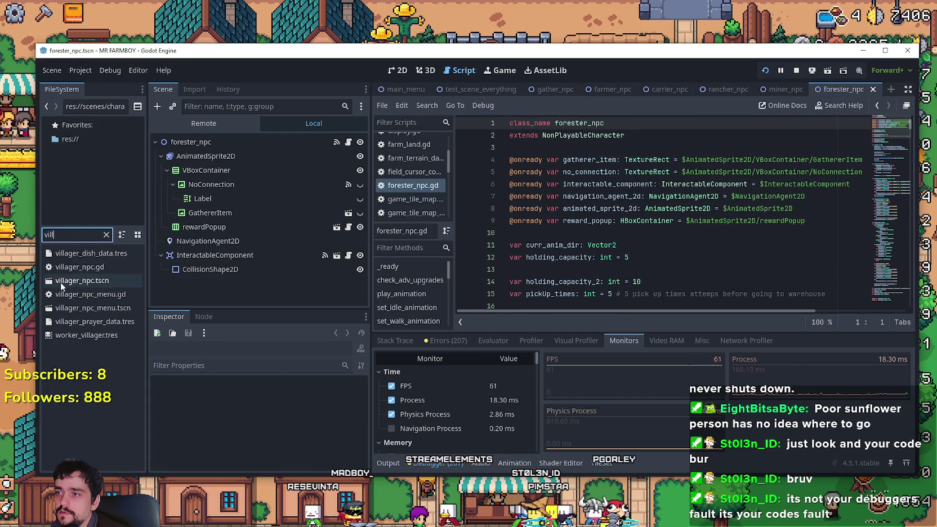
{"action": "double_click", "coordinate": [66, 281]}
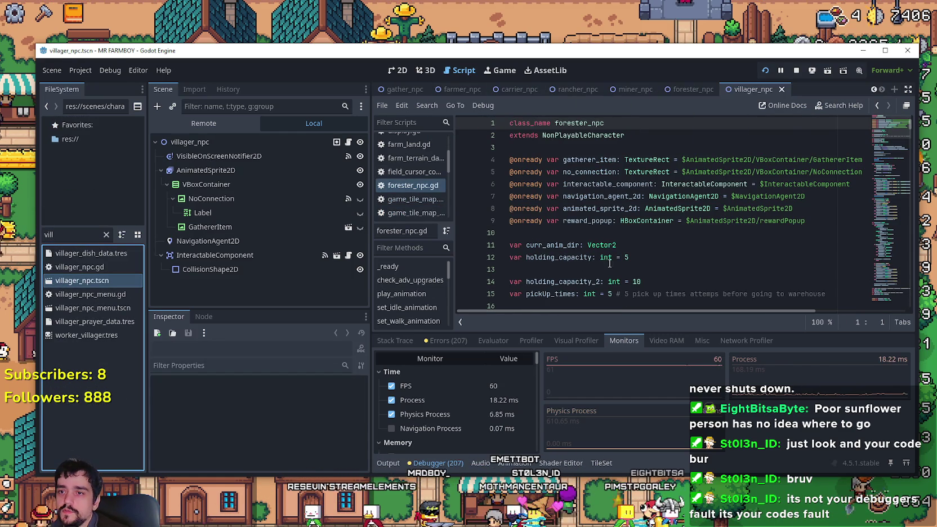
In the farmer_npc script, add a _physics_process function calling _run_fsm() above _run_fsm
{"action": "left_click", "coordinate": [400, 89]}
{"action": "left_click", "coordinate": [463, 89]}
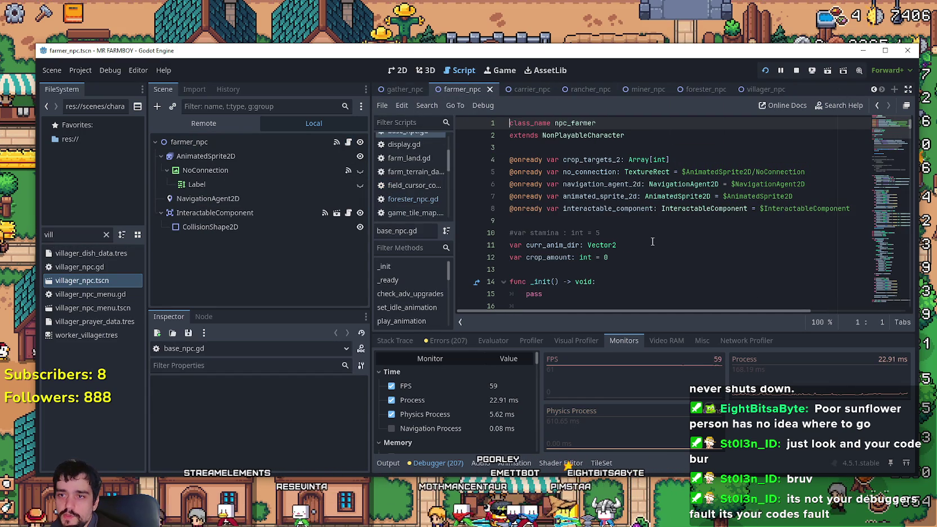
{"action": "scroll", "coordinate": [652, 241], "scroll_direction": "down", "scroll_amount": 7}
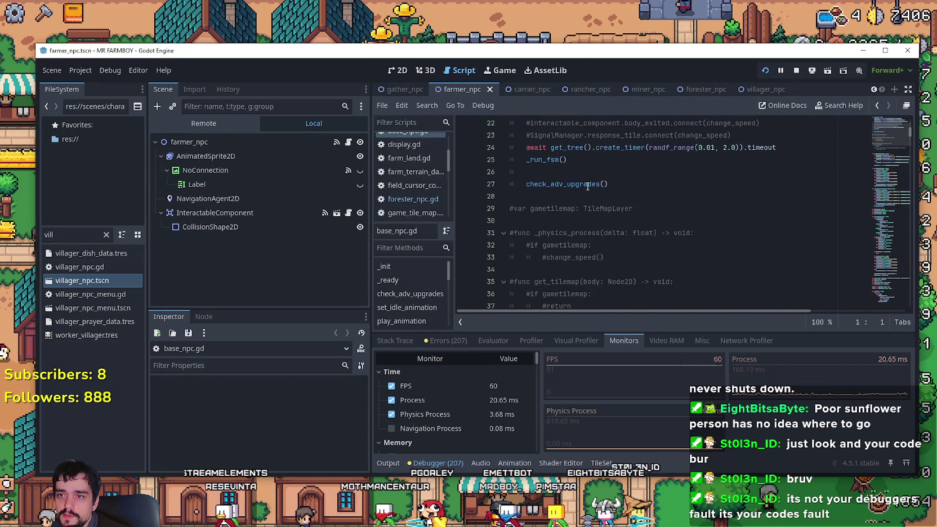
{"action": "left_click", "coordinate": [526, 159]}
{"action": "scroll", "coordinate": [604, 202], "scroll_direction": "down", "scroll_amount": 4}
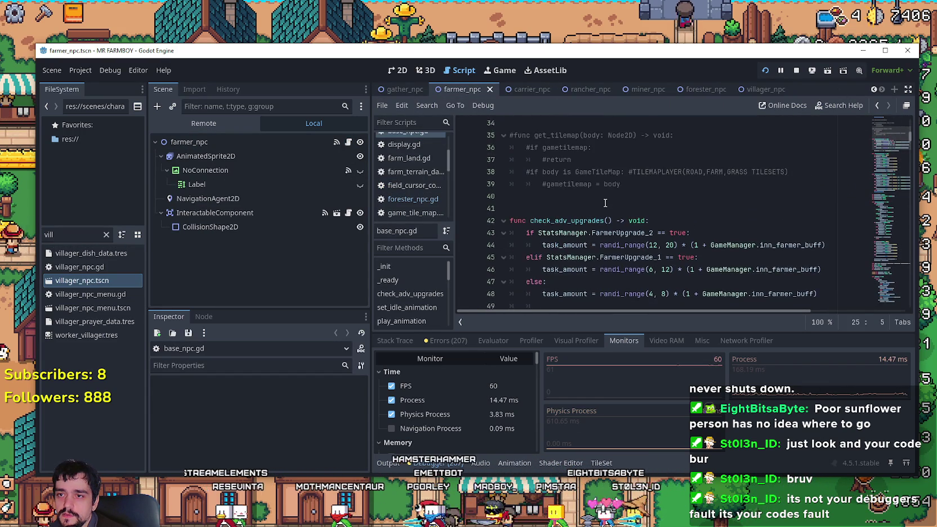
{"action": "scroll", "coordinate": [583, 200], "scroll_direction": "down", "scroll_amount": 13}
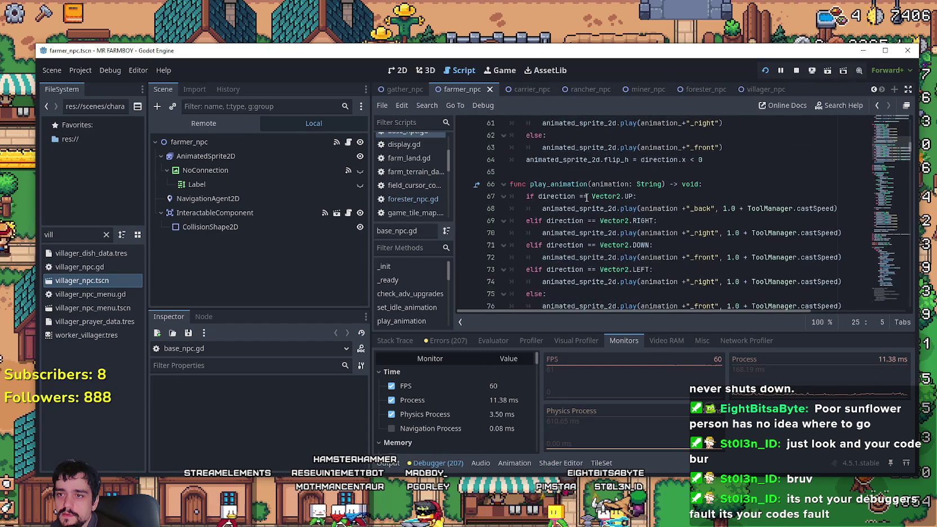
{"action": "scroll", "coordinate": [586, 197], "scroll_direction": "down", "scroll_amount": 14}
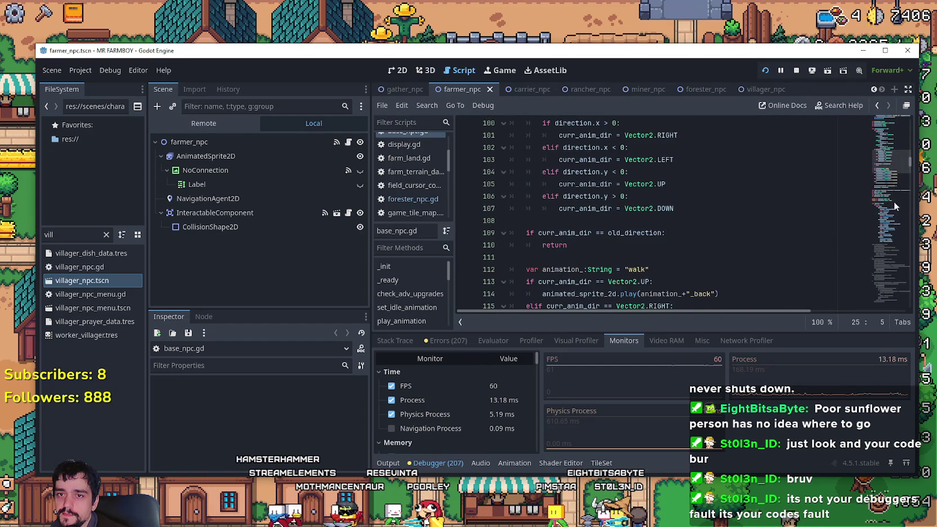
{"action": "scroll", "coordinate": [890, 180], "scroll_direction": "down", "scroll_amount": 6}
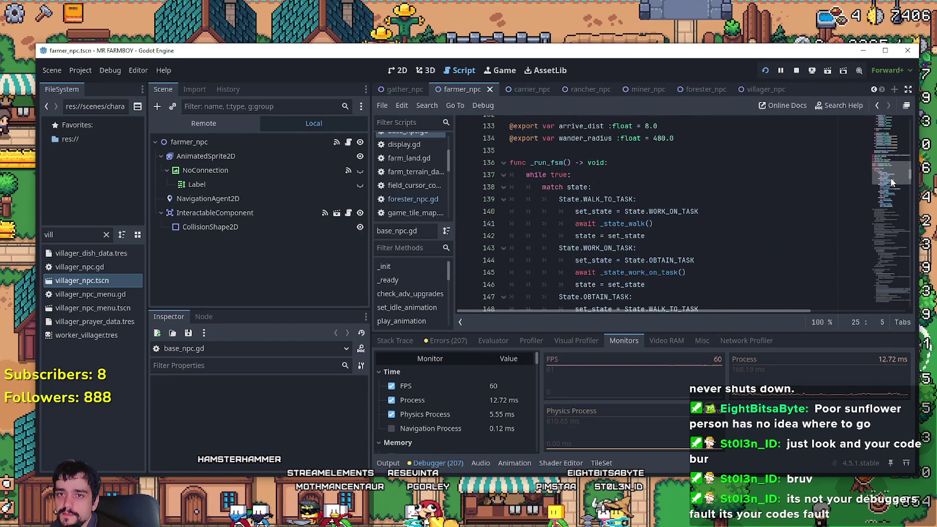
{"action": "left_click", "coordinate": [645, 158]}
{"action": "key", "text": "Return"}
{"action": "type", "text": "func"}
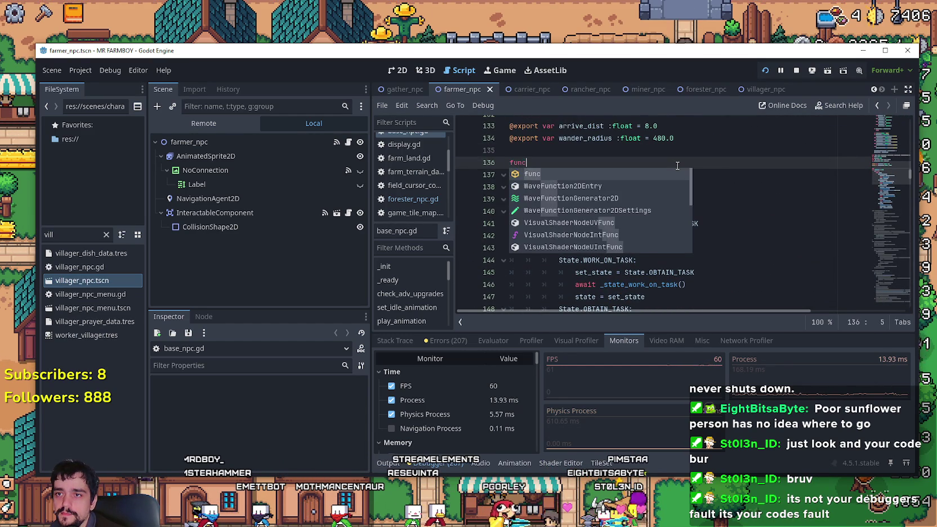
{"action": "key", "text": "Return"}
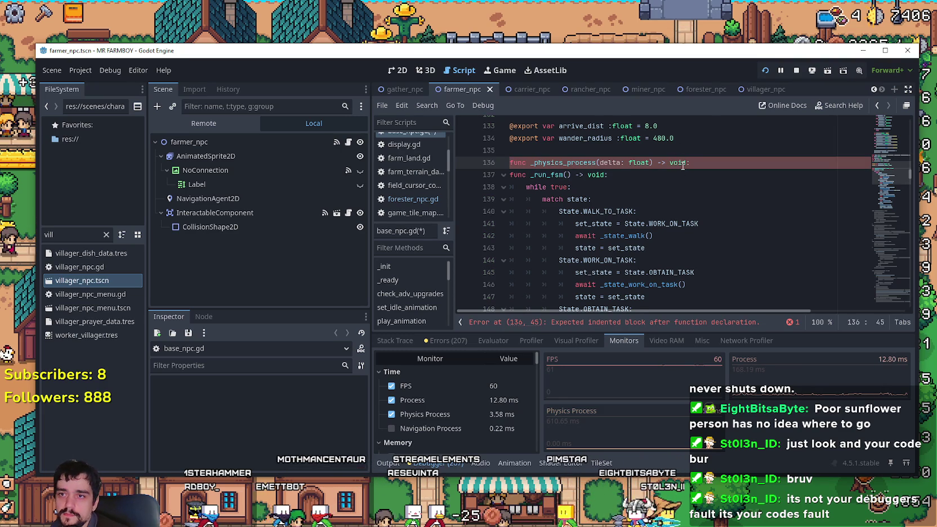
{"action": "key", "text": "Return"}
{"action": "scroll", "coordinate": [642, 170], "scroll_direction": "down", "scroll_amount": 1}
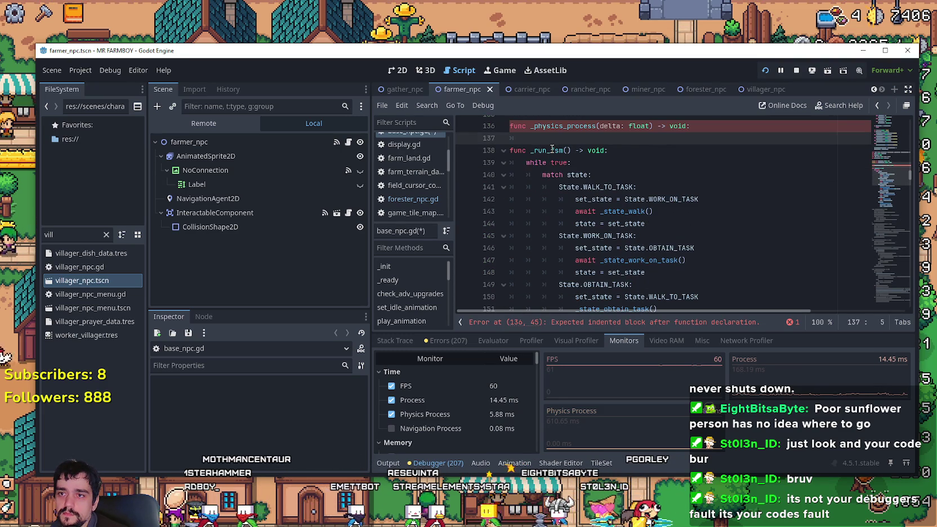
{"action": "double_click", "coordinate": [551, 150]}
{"action": "left_click", "coordinate": [568, 138]}
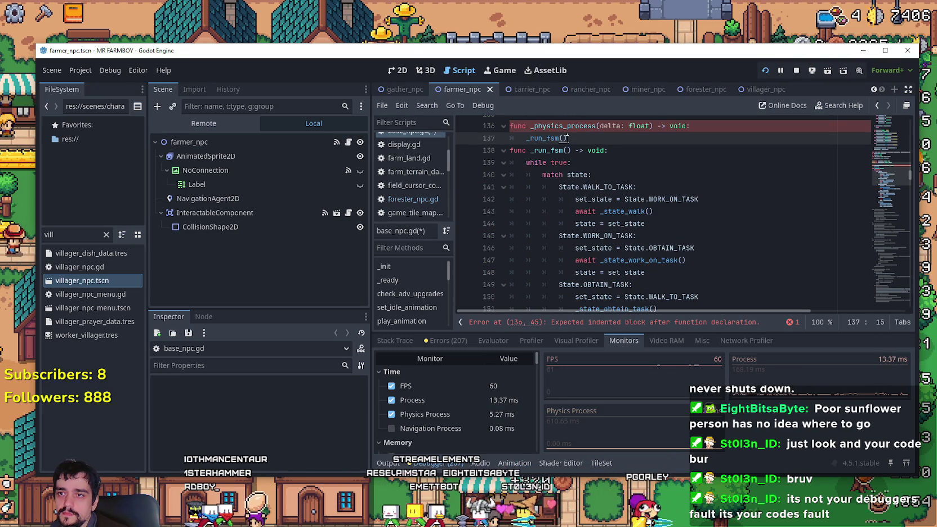
Delete the 'while true:' line and dedent the match block one level
{"action": "left_click_drag", "start_coordinate": [607, 151], "coordinate": [574, 163]}
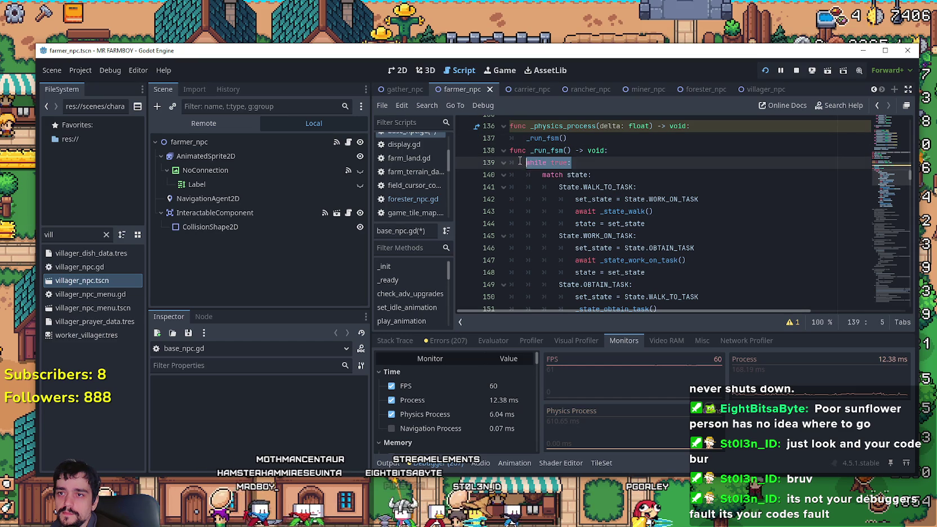
{"action": "key", "text": "BackSpace"}
{"action": "scroll", "coordinate": [551, 173], "scroll_direction": "down", "scroll_amount": 5}
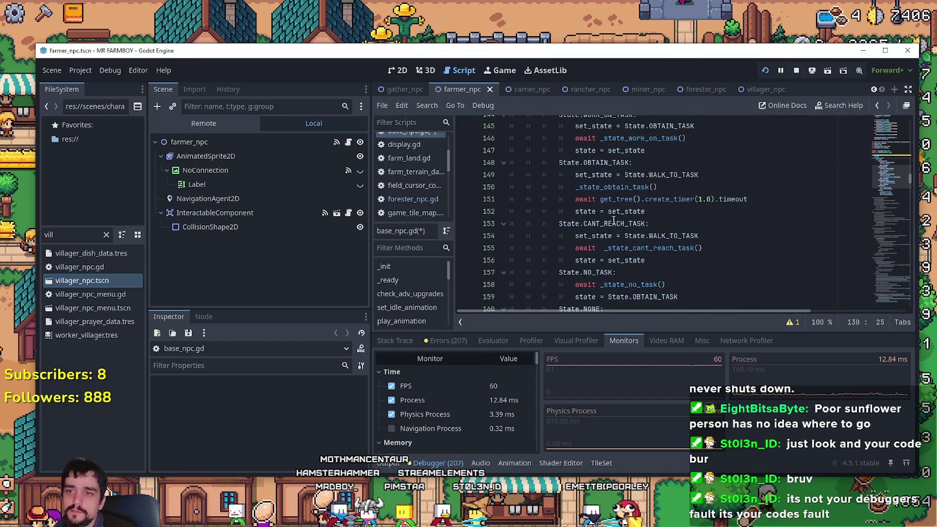
{"action": "mouse_move", "coordinate": [701, 276]}
{"action": "left_mouse_down"}
{"action": "mouse_move", "coordinate": [540, 248]}
{"action": "mouse_move", "coordinate": [512, 169]}
{"action": "mouse_move", "coordinate": [511, 243]}
{"action": "mouse_move", "coordinate": [510, 235]}
{"action": "left_mouse_up"}
{"action": "key", "text": "shift+Tab"}
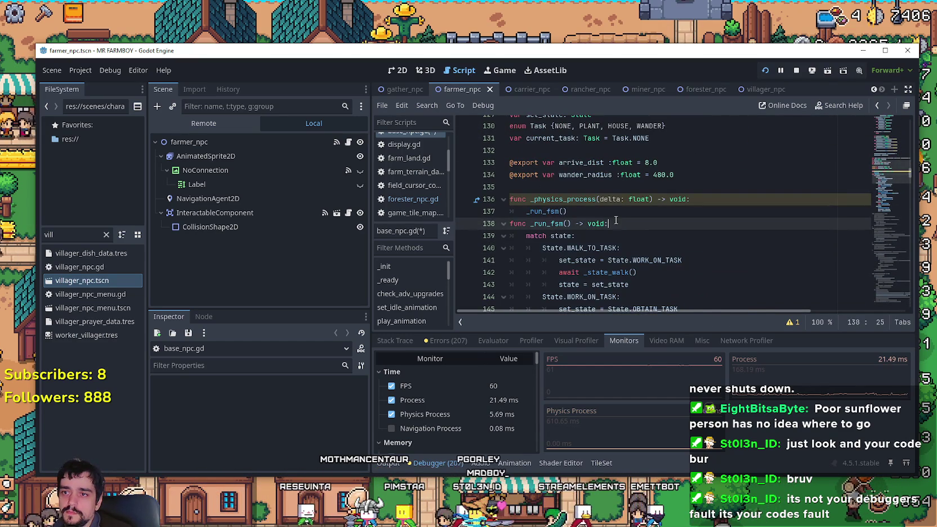
{"action": "left_click", "coordinate": [619, 224]}
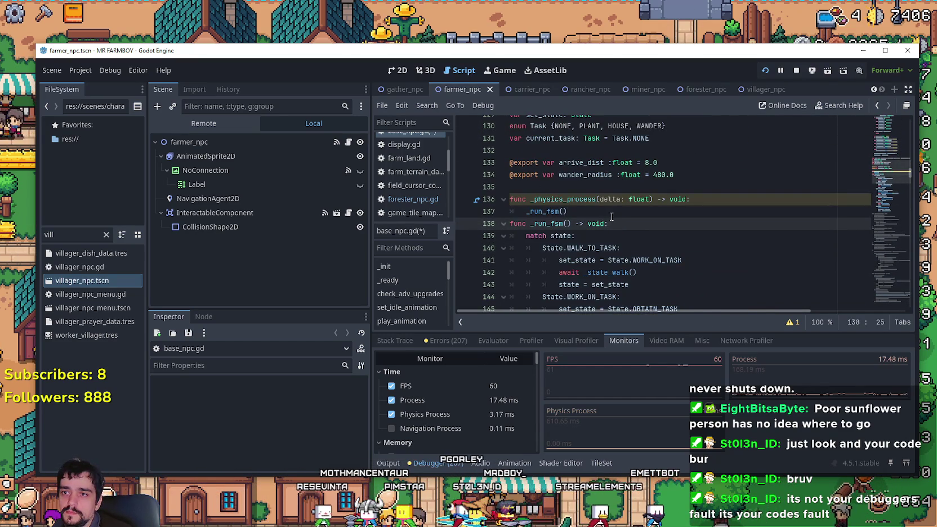
Stop the game and jump to _run_fsm's definition in the carrier's store_npc.gd
{"action": "left_click", "coordinate": [794, 75]}
{"action": "left_click", "coordinate": [509, 91]}
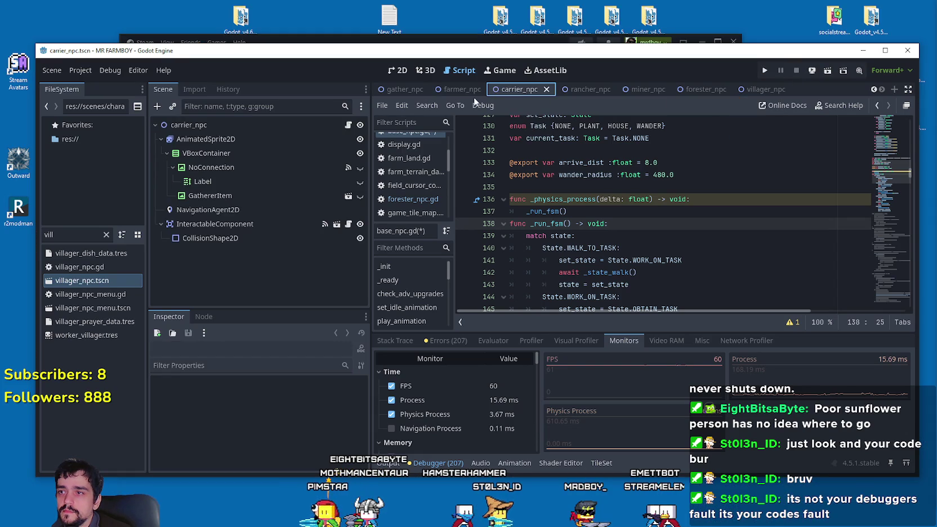
{"action": "left_click", "coordinate": [348, 125]}
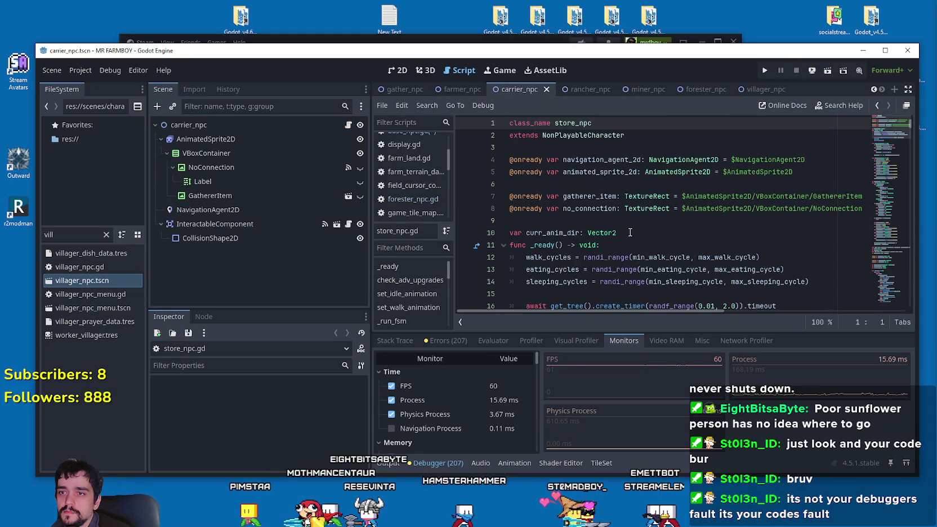
{"action": "scroll", "coordinate": [629, 233], "scroll_direction": "down", "scroll_amount": 3}
{"action": "right_click", "coordinate": [534, 209]}
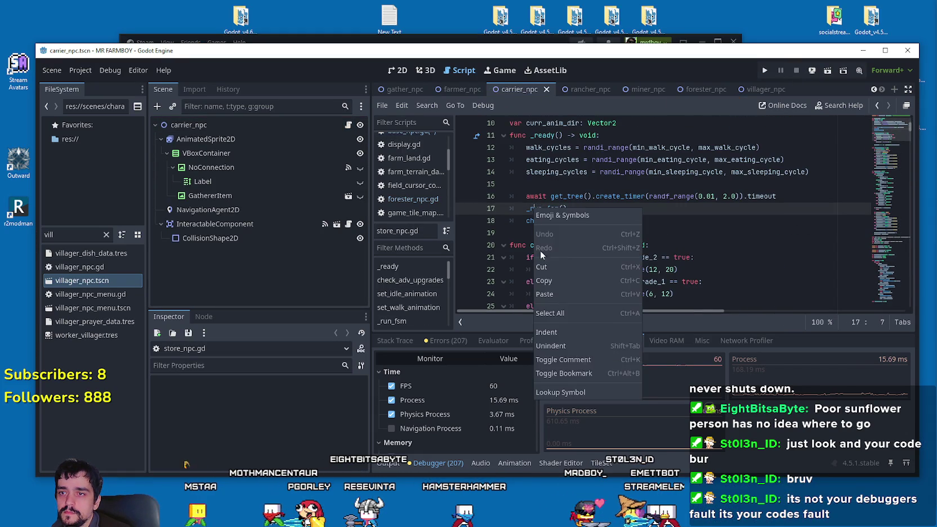
{"action": "left_click", "coordinate": [583, 388]}
Delete the 'while true:' line and unindent the match block
{"action": "left_click_drag", "start_coordinate": [572, 184], "coordinate": [504, 188]}
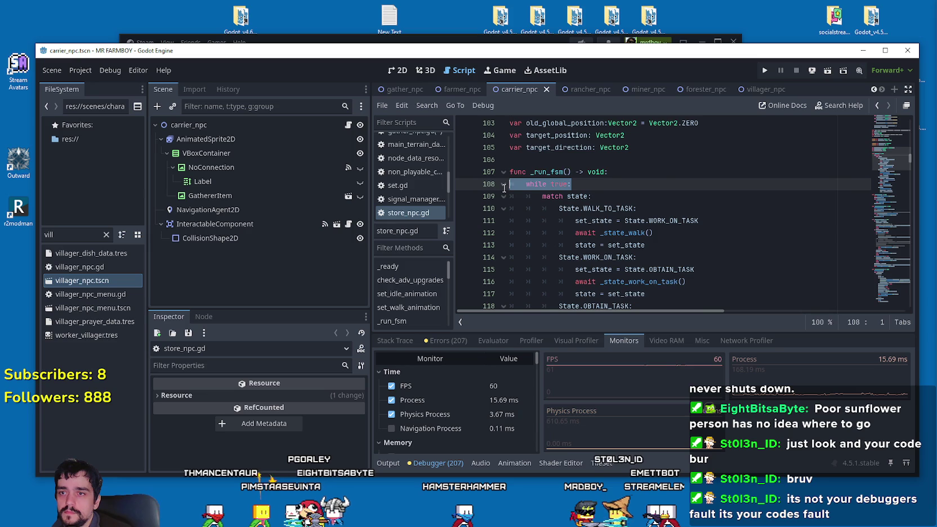
{"action": "key", "text": "BackSpace"}
{"action": "scroll", "coordinate": [692, 264], "scroll_direction": "down", "scroll_amount": 6}
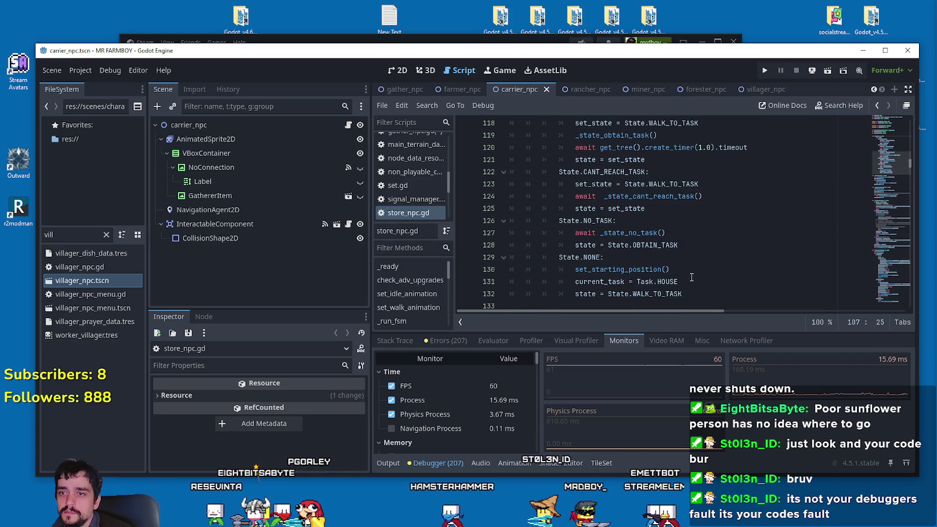
{"action": "mouse_move", "coordinate": [692, 264]}
{"action": "left_mouse_down"}
{"action": "mouse_move", "coordinate": [648, 242]}
{"action": "mouse_move", "coordinate": [563, 265]}
{"action": "mouse_move", "coordinate": [488, 216]}
{"action": "left_mouse_up"}
Add a _physics_process function calling _run_fsm() above it and save
{"action": "left_click", "coordinate": [576, 195]}
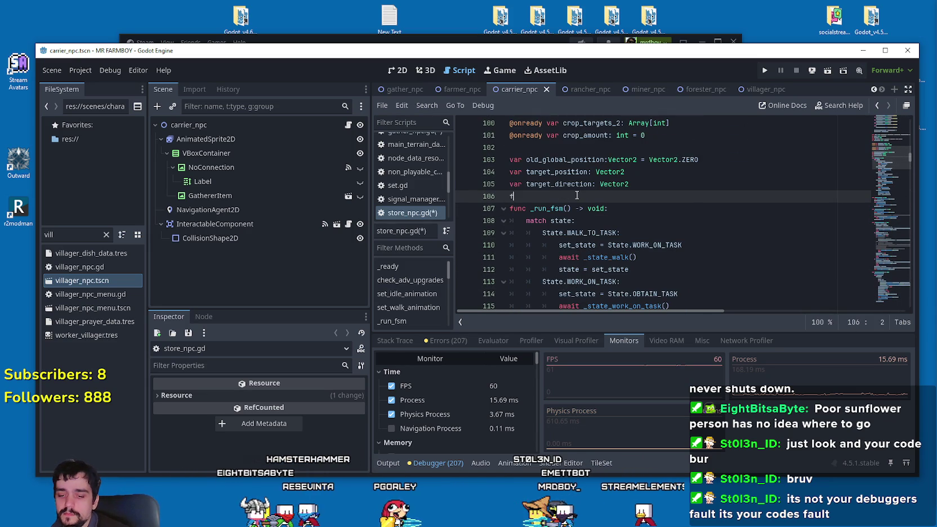
{"action": "type", "text": "func _phys"}
{"action": "key", "text": "Return"}
{"action": "key", "text": "Return"}
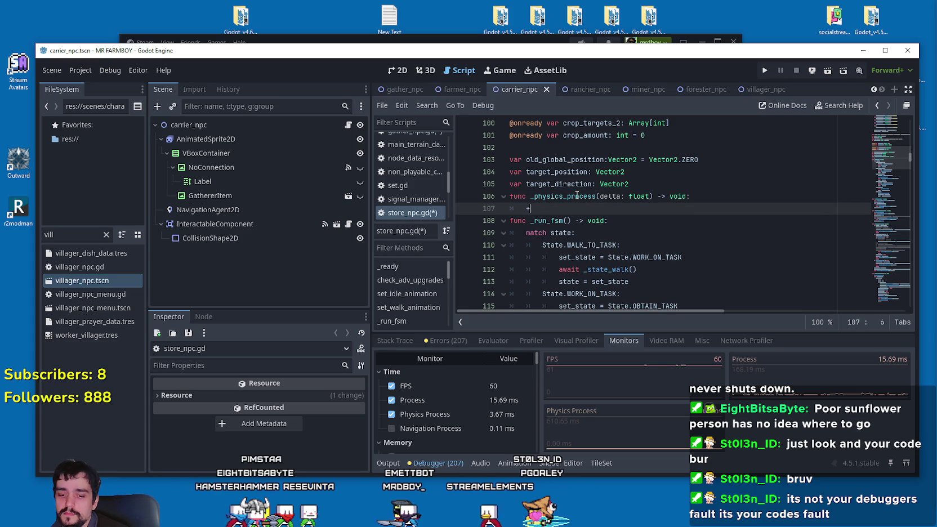
{"action": "type", "text": "ru"}
{"action": "key", "text": "BackSpace"}
{"action": "key", "text": "BackSpace"}
{"action": "key", "text": "BackSpace"}
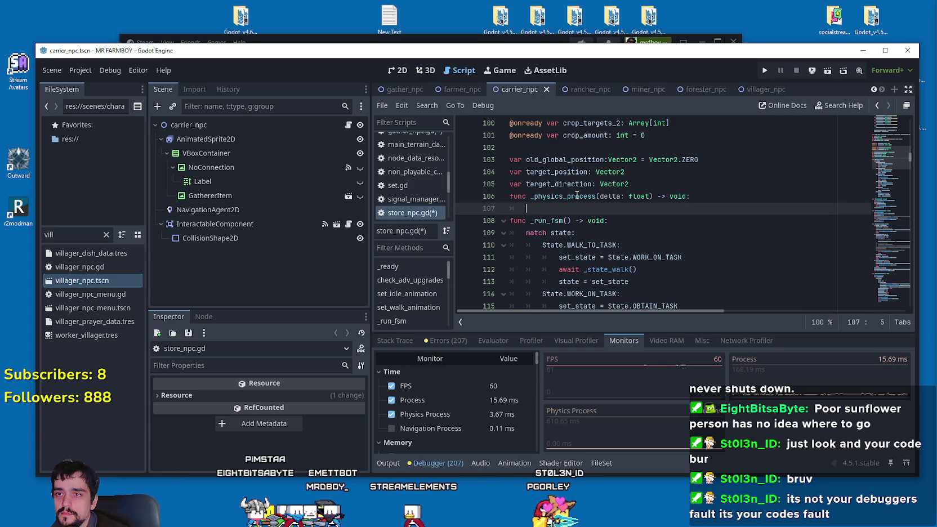
{"action": "type", "text": "_run"}
{"action": "key", "text": "Return"}
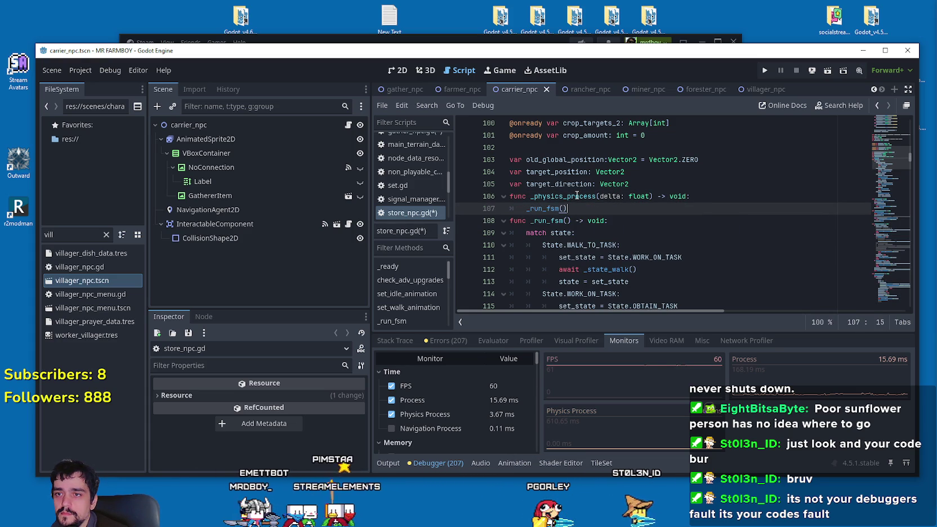
{"action": "key", "text": "Return"}
{"action": "key", "text": "ctrl+s"}
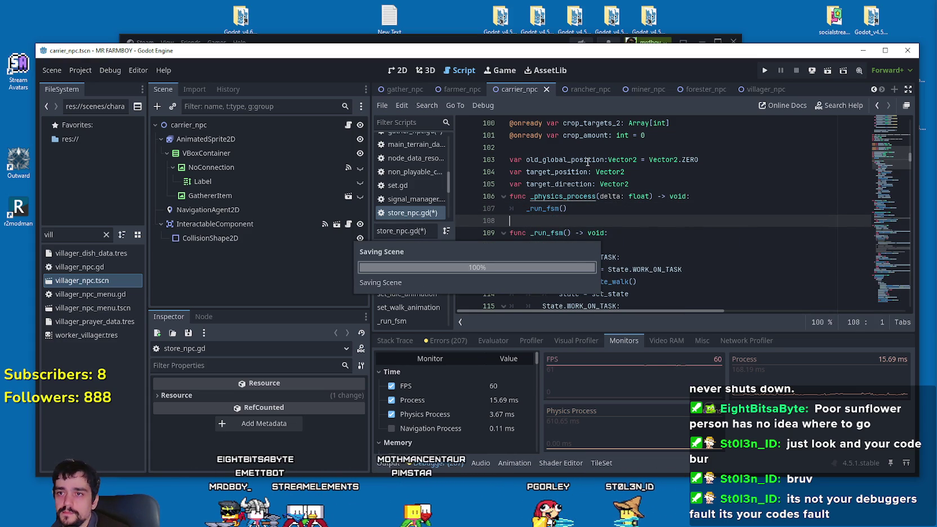
{"action": "left_click", "coordinate": [580, 90]}
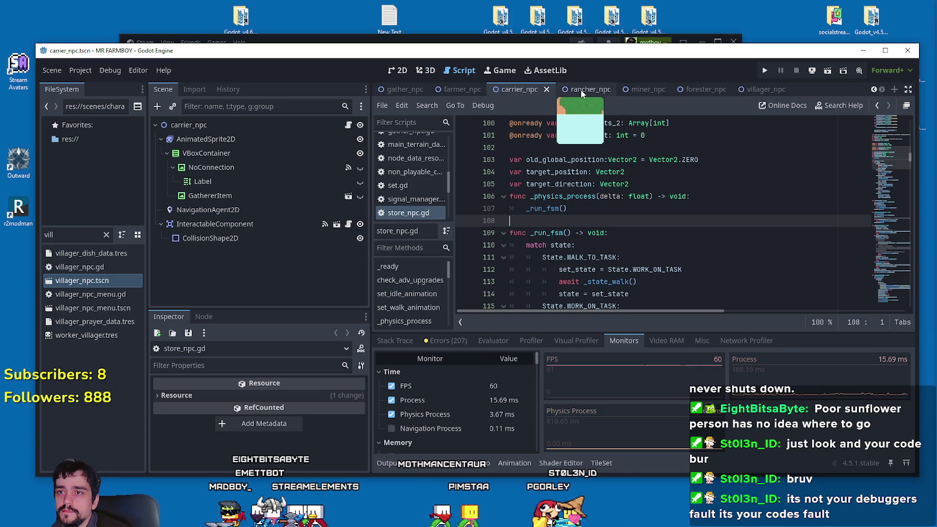
Open rancher_npc.gd and jump to the _run_fsm definition with Lookup Symbol
{"action": "left_click", "coordinate": [347, 127]}
{"action": "scroll", "coordinate": [599, 210], "scroll_direction": "down", "scroll_amount": 4}
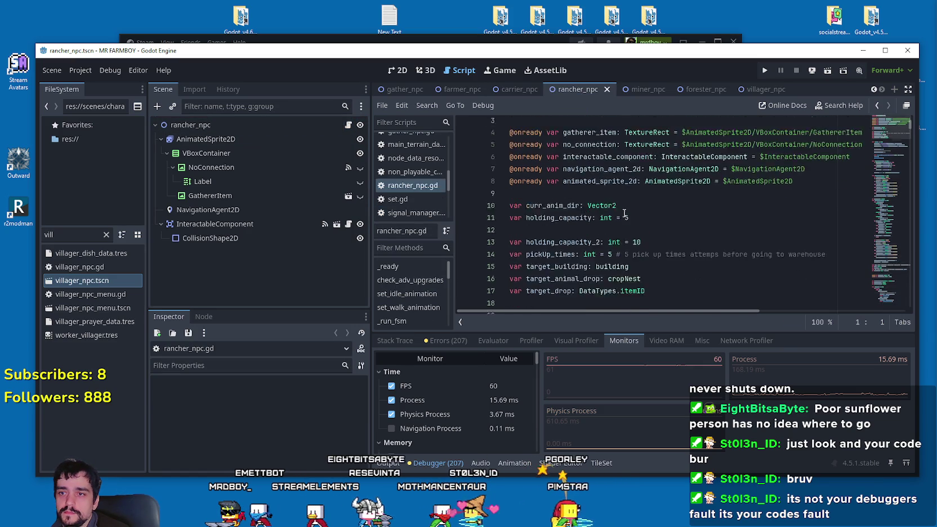
{"action": "scroll", "coordinate": [580, 208], "scroll_direction": "down", "scroll_amount": 3}
{"action": "right_click", "coordinate": [557, 221]}
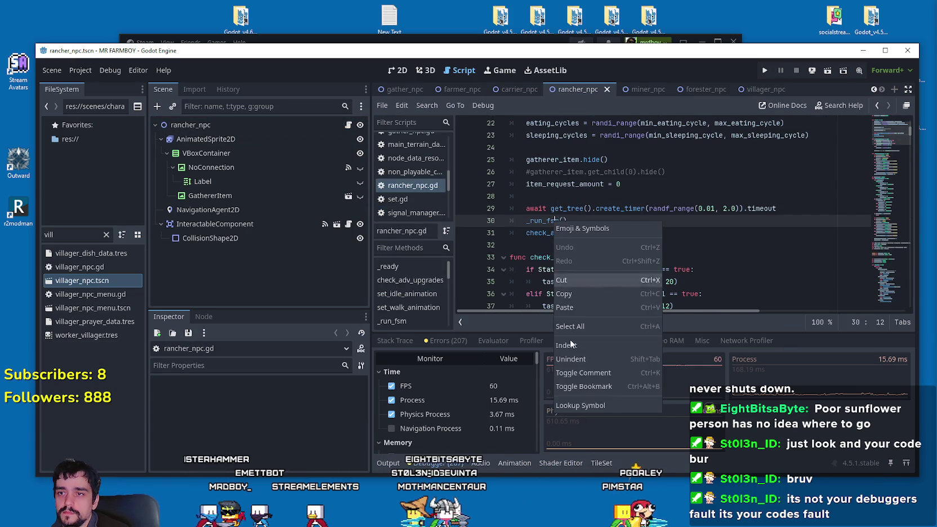
{"action": "left_click", "coordinate": [597, 396]}
Delete the 'while true:' line and unindent the match block one level
{"action": "left_click", "coordinate": [572, 222]}
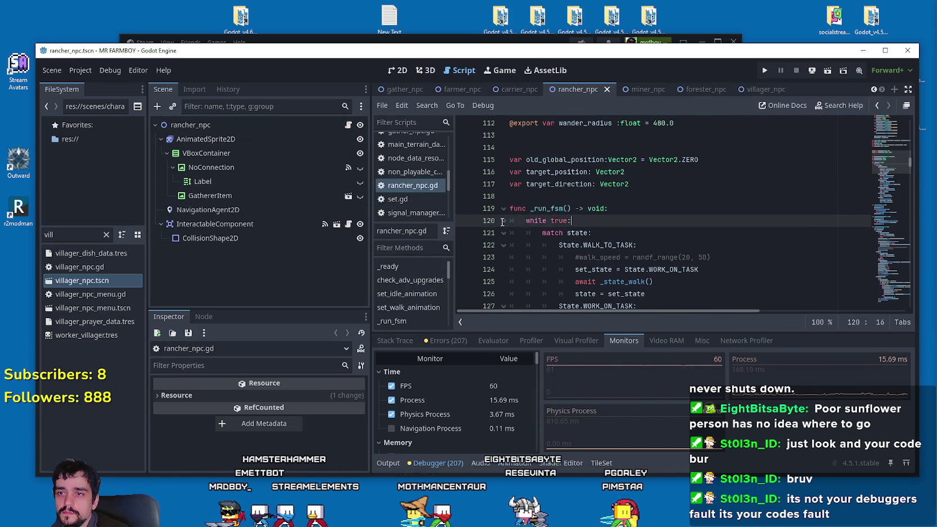
{"action": "key", "text": "BackSpace"}
{"action": "scroll", "coordinate": [619, 242], "scroll_direction": "down", "scroll_amount": 9}
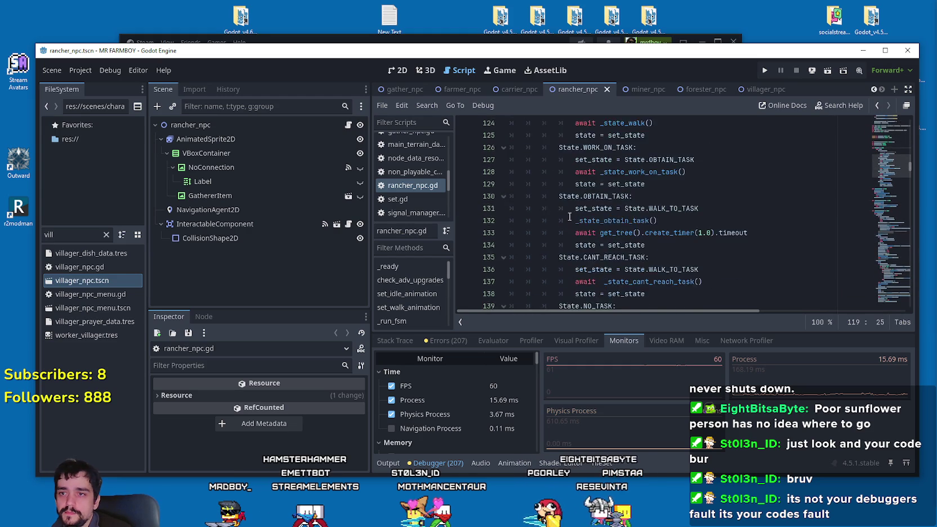
{"action": "mouse_move", "coordinate": [684, 196]}
{"action": "left_mouse_down"}
{"action": "mouse_move", "coordinate": [563, 185]}
{"action": "mouse_move", "coordinate": [549, 119]}
{"action": "mouse_move", "coordinate": [547, 190]}
{"action": "left_mouse_up"}
{"action": "key", "text": "shift+Tab"}
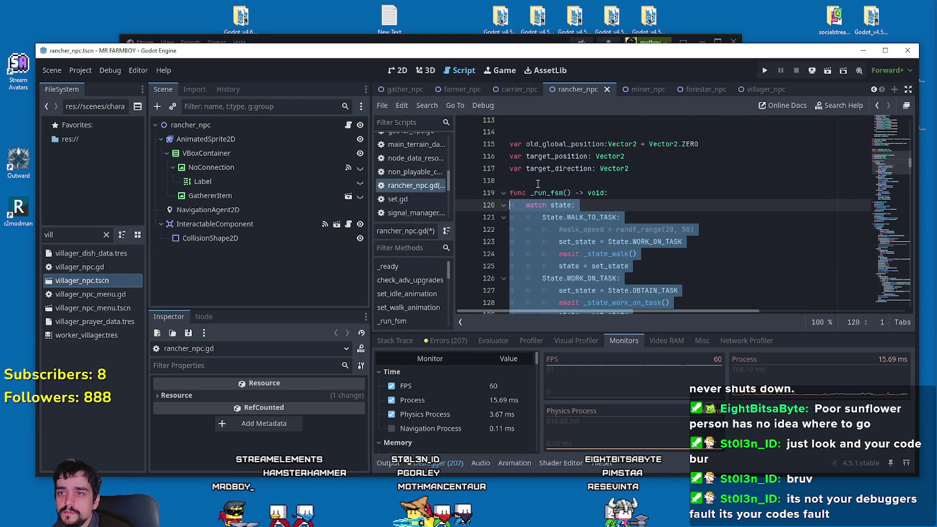
Add a _physics_process function calling _run_fsm() above _run_fsm and save the script
{"action": "left_click", "coordinate": [546, 184]}
{"action": "type", "text": "nc _ph"}
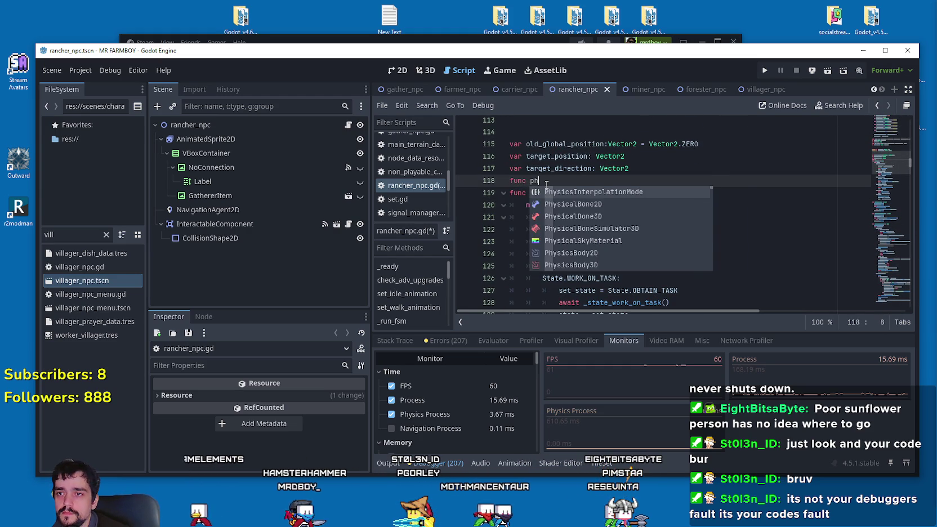
{"action": "key", "text": "Return"}
{"action": "key", "text": "Return"}
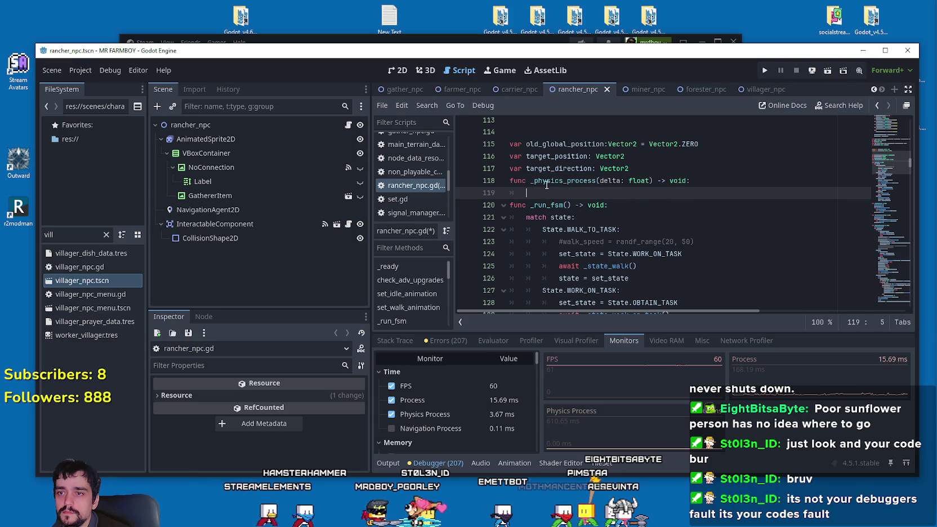
{"action": "type", "text": "_run"}
{"action": "key", "text": "Return"}
{"action": "key", "text": "ctrl+s"}
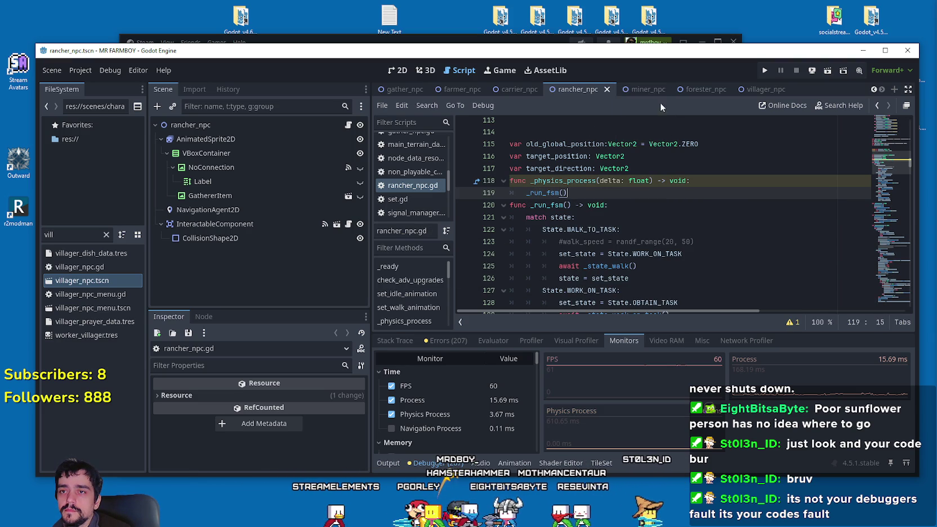
{"action": "left_click", "coordinate": [653, 93]}
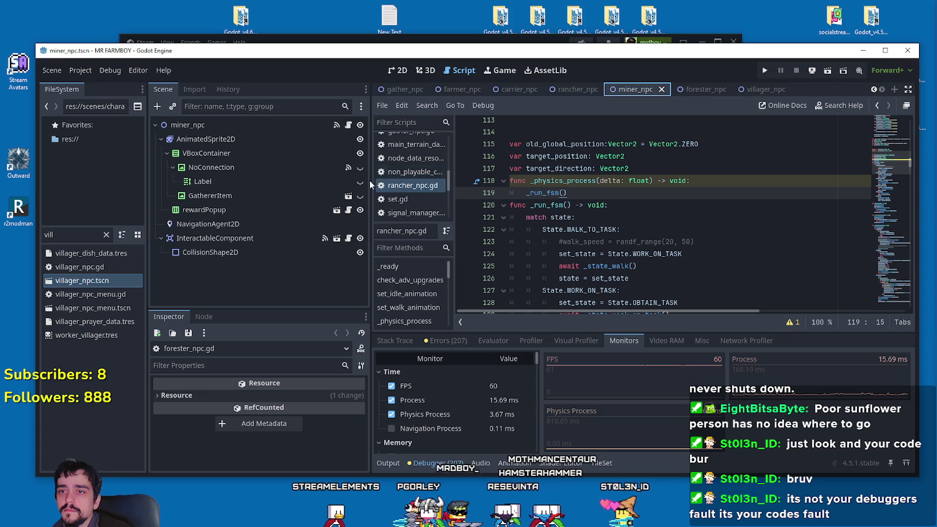
In miner_npc.gd, add a _physics_process function above the _run_fsm definition
{"action": "left_click", "coordinate": [349, 126]}
{"action": "scroll", "coordinate": [562, 214], "scroll_direction": "down", "scroll_amount": 7}
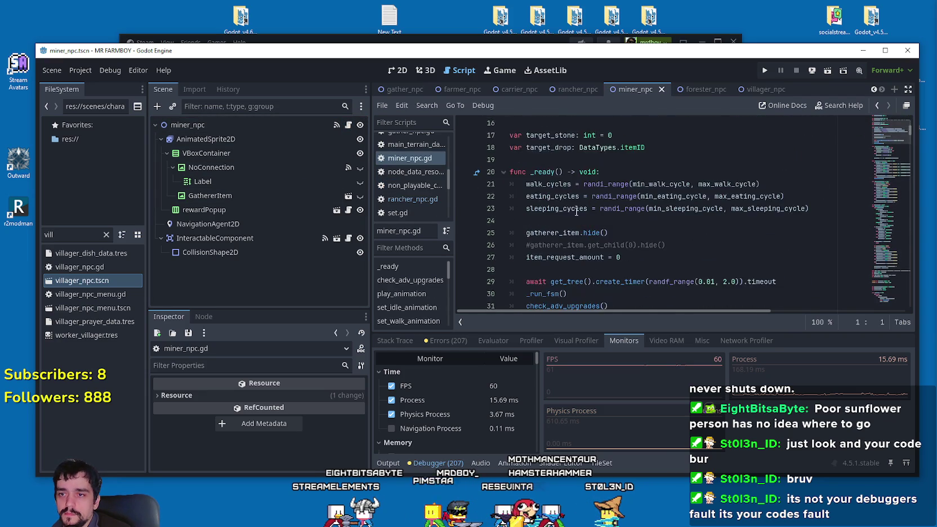
{"action": "right_click", "coordinate": [545, 225]}
{"action": "left_click", "coordinate": [539, 359]}
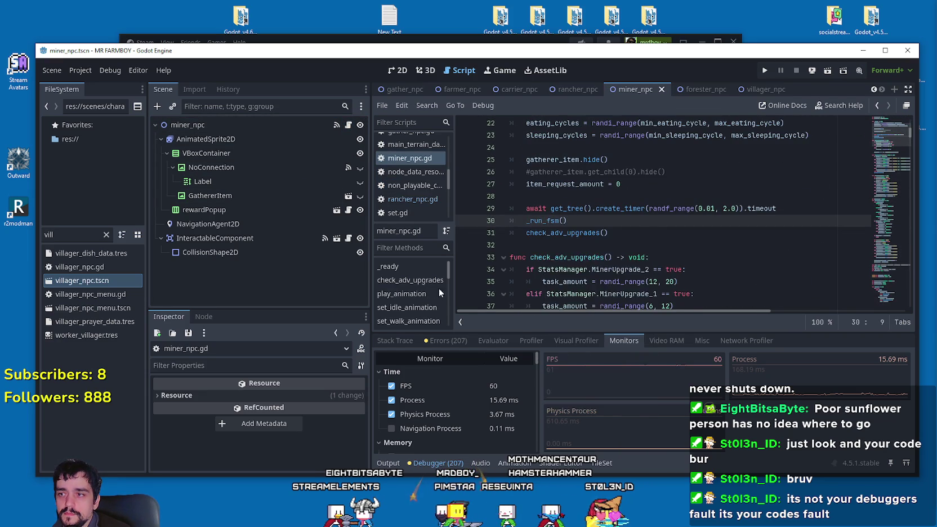
{"action": "left_click", "coordinate": [607, 197]}
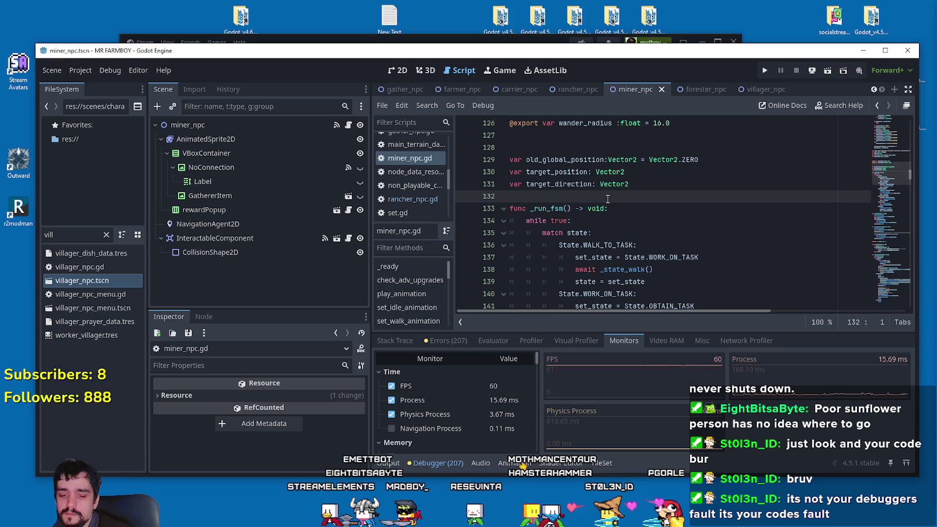
{"action": "type", "text": "func ph"}
{"action": "key", "text": "Return"}
{"action": "key", "text": "Return"}
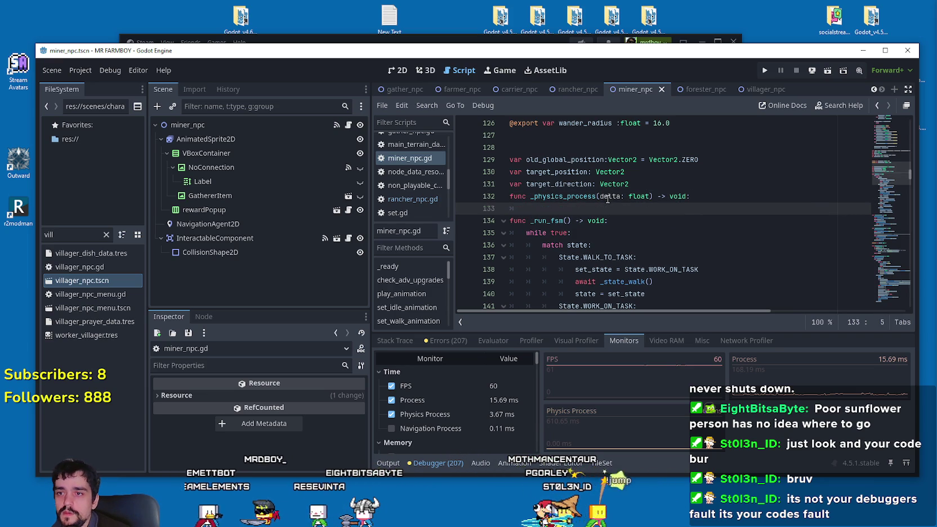
{"action": "left_click", "coordinate": [549, 245]}
{"action": "left_click", "coordinate": [547, 220]}
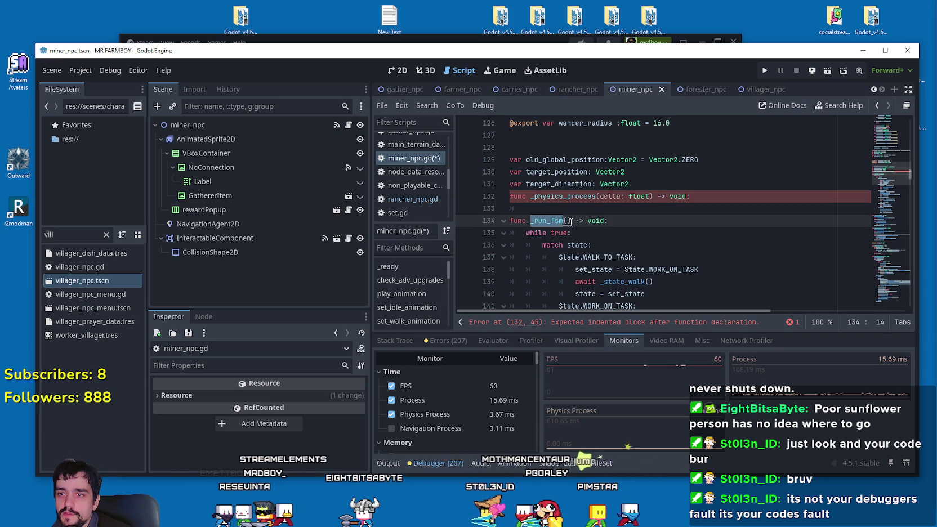
{"action": "key", "text": "Up"}
Unindent the match block, delete the 'while true:' line, and save miner_npc.gd
{"action": "scroll", "coordinate": [639, 208], "scroll_direction": "down", "scroll_amount": 9}
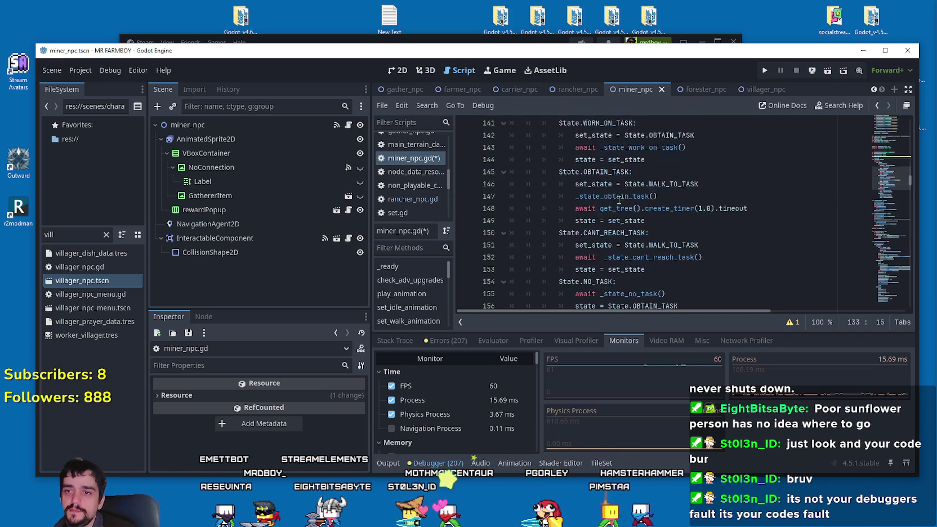
{"action": "left_click", "coordinate": [704, 209]}
{"action": "mouse_move", "coordinate": [703, 209]}
{"action": "left_mouse_down"}
{"action": "mouse_move", "coordinate": [591, 246]}
{"action": "mouse_move", "coordinate": [540, 157]}
{"action": "mouse_move", "coordinate": [521, 175]}
{"action": "mouse_move", "coordinate": [509, 148]}
{"action": "mouse_move", "coordinate": [520, 170]}
{"action": "left_mouse_up"}
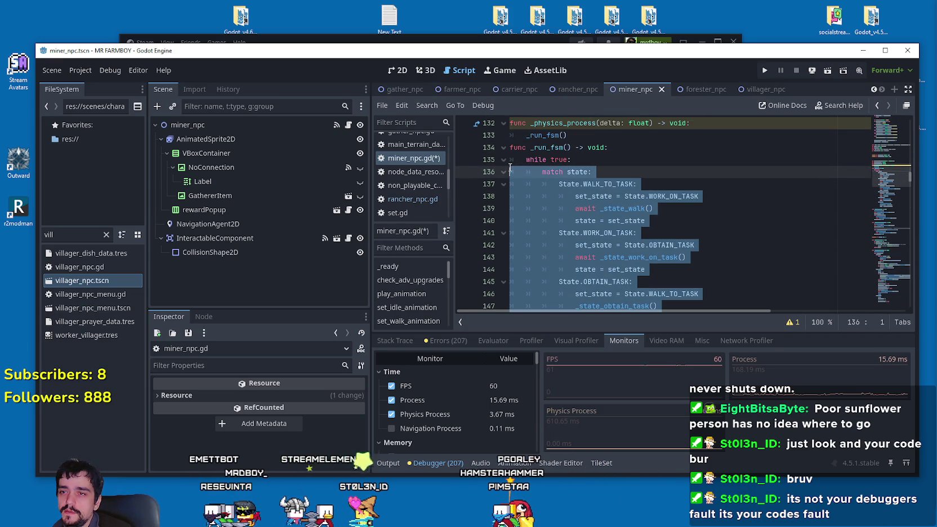
{"action": "key", "text": "shift+Tab"}
{"action": "left_click", "coordinate": [510, 160]}
{"action": "key", "text": "shift+End"}
{"action": "key", "text": "BackSpace"}
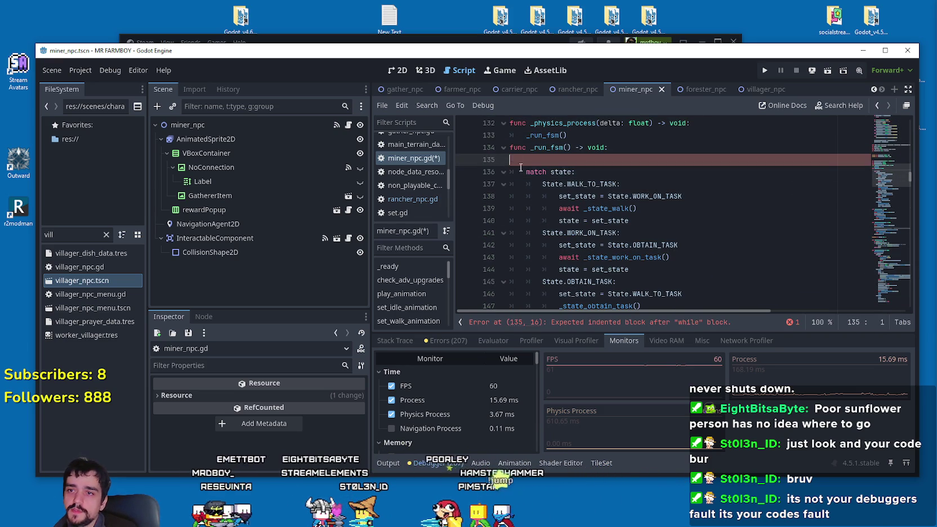
{"action": "key", "text": "BackSpace"}
{"action": "left_click", "coordinate": [591, 137]}
{"action": "key", "text": "Return"}
{"action": "key", "text": "ctrl+s"}
{"action": "left_click", "coordinate": [702, 91]}
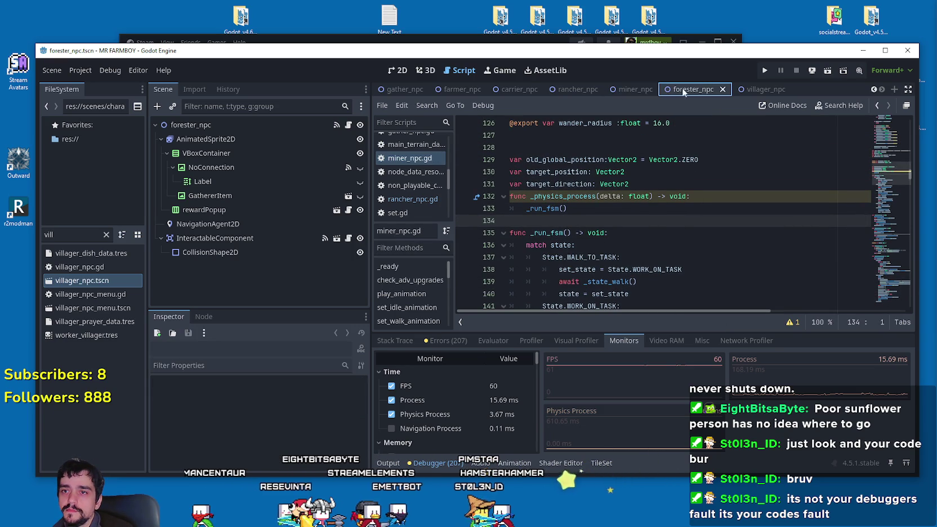
Delete the 'while true:' line in forester_npc.gd's _run_fsm and select its match block
{"action": "scroll", "coordinate": [645, 242], "scroll_direction": "down", "scroll_amount": 3}
{"action": "right_click", "coordinate": [554, 270]}
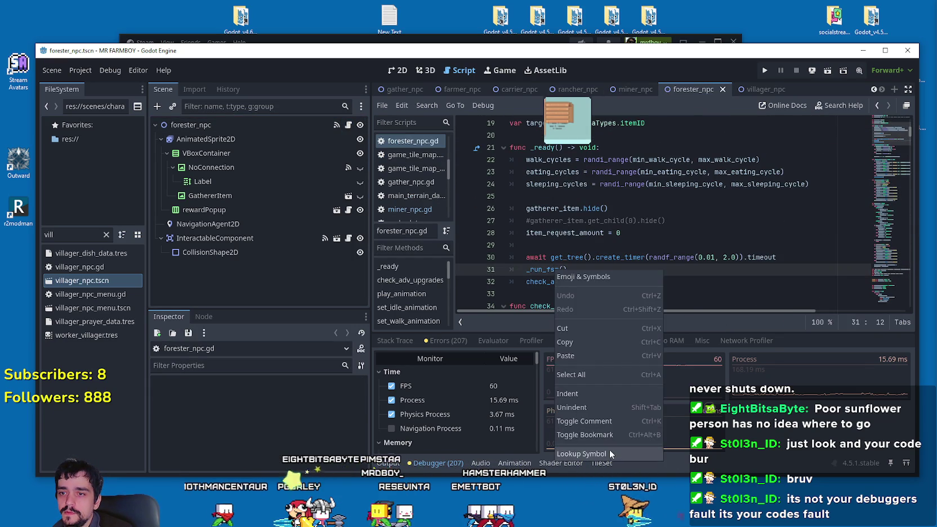
{"action": "left_click", "coordinate": [610, 454]}
{"action": "key", "text": "BackSpace"}
{"action": "scroll", "coordinate": [591, 225], "scroll_direction": "down", "scroll_amount": 7}
{"action": "left_click_drag", "start_coordinate": [705, 251], "coordinate": [623, 163]}
{"action": "scroll", "coordinate": [705, 251], "scroll_direction": "up", "scroll_amount": 3}
{"action": "scroll", "coordinate": [676, 226], "scroll_direction": "up", "scroll_amount": 2}
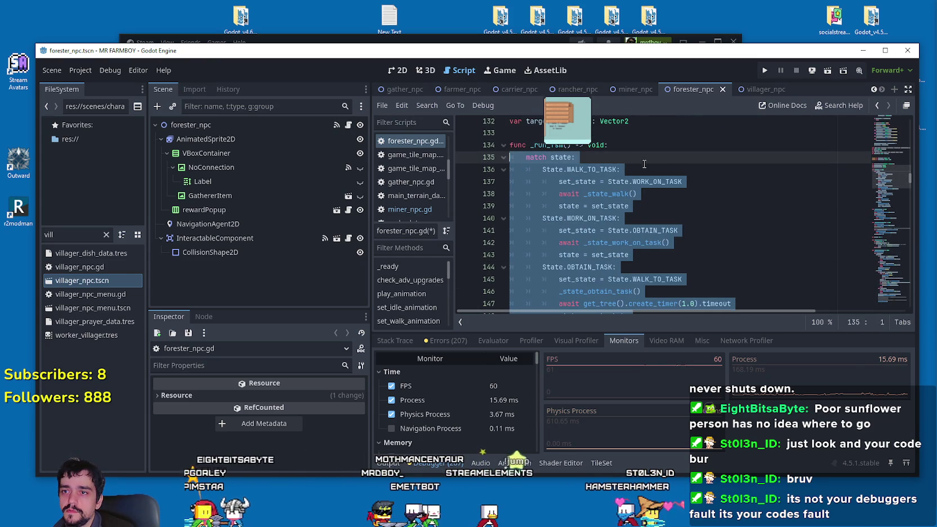
{"action": "scroll", "coordinate": [623, 163], "scroll_direction": "up", "scroll_amount": 3}
Add a _physics_process(delta: float) function above _run_fsm that calls _run_fsm()
{"action": "left_click", "coordinate": [670, 165]}
{"action": "type", "text": "p"}
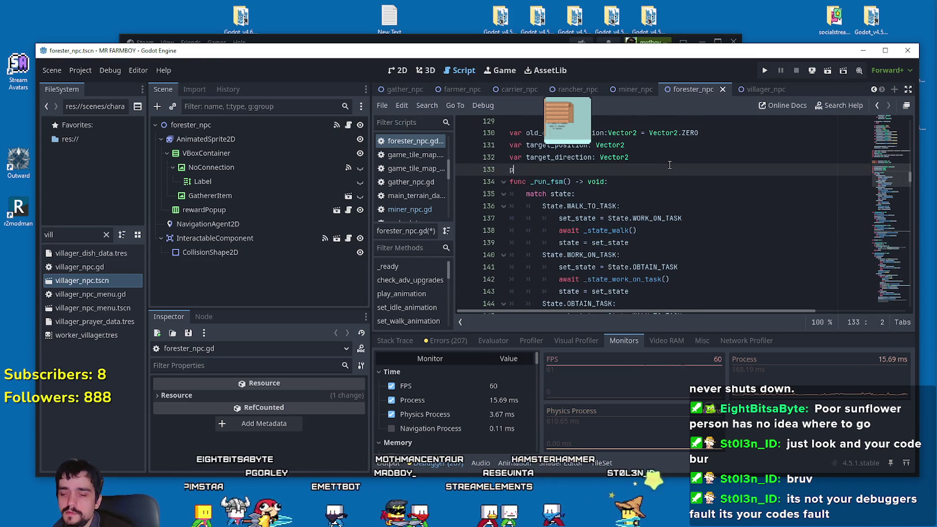
{"action": "type", "text": "[unc _phys"}
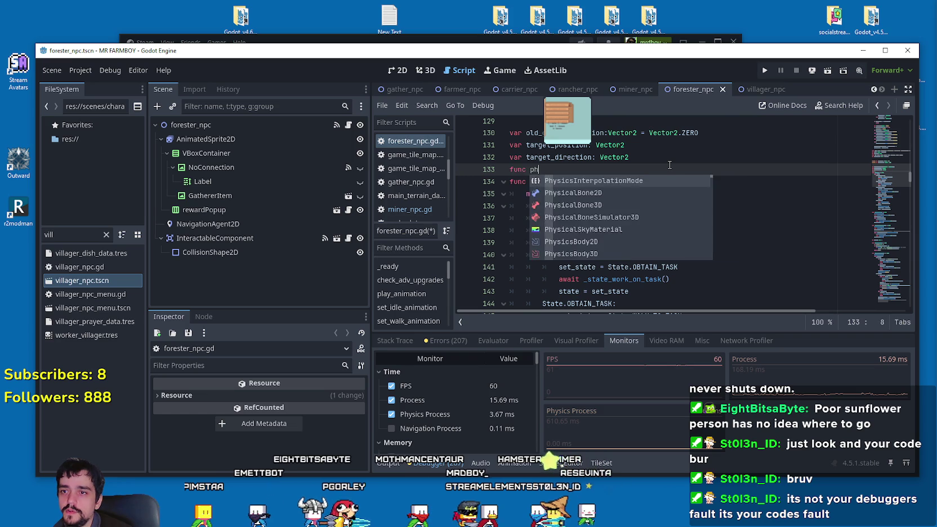
{"action": "key", "text": "Return"}
{"action": "key", "text": "Return"}
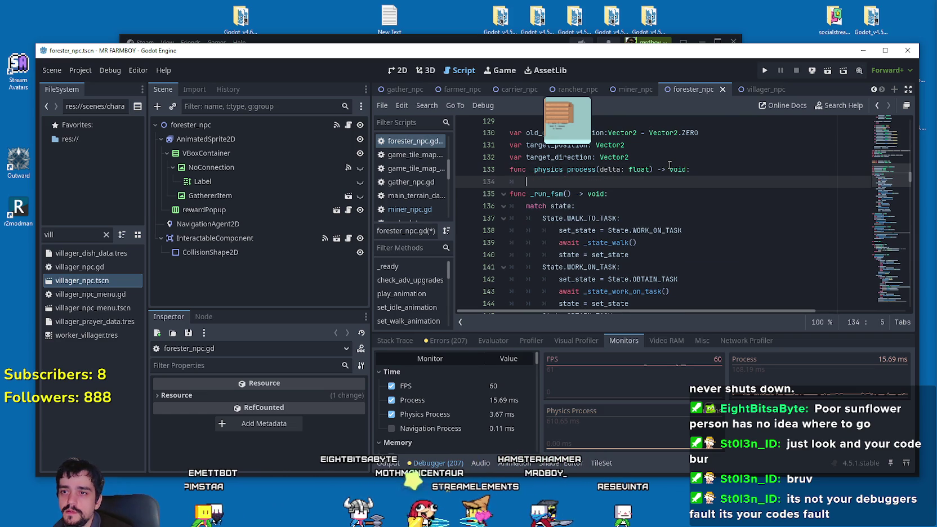
{"action": "left_click_drag", "start_coordinate": [530, 193], "coordinate": [569, 193]}
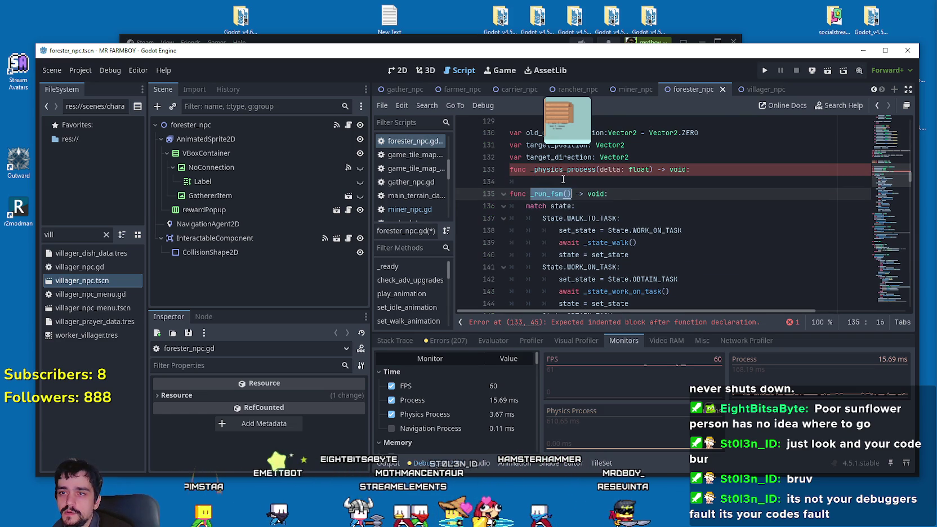
{"action": "left_click", "coordinate": [563, 179]}
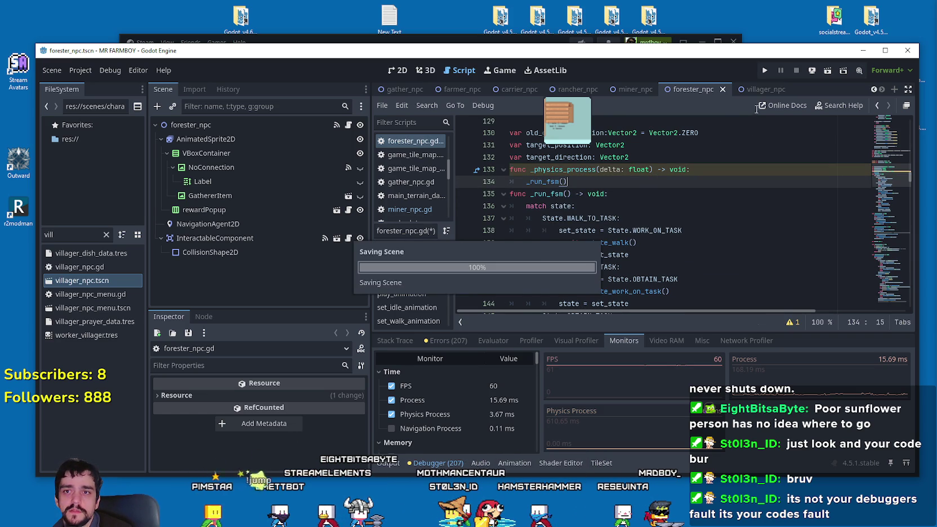
{"action": "left_click", "coordinate": [753, 89]}
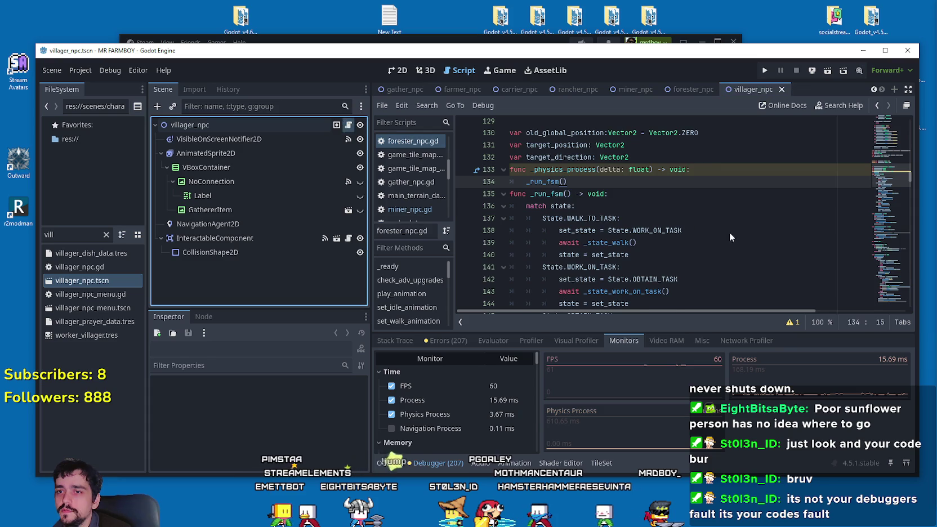
In villager_npc.gd, remove 'while true:' from _run_fsm and unindent the match block one level
{"action": "scroll", "coordinate": [552, 162], "scroll_direction": "down", "scroll_amount": 7}
{"action": "right_click", "coordinate": [551, 162]}
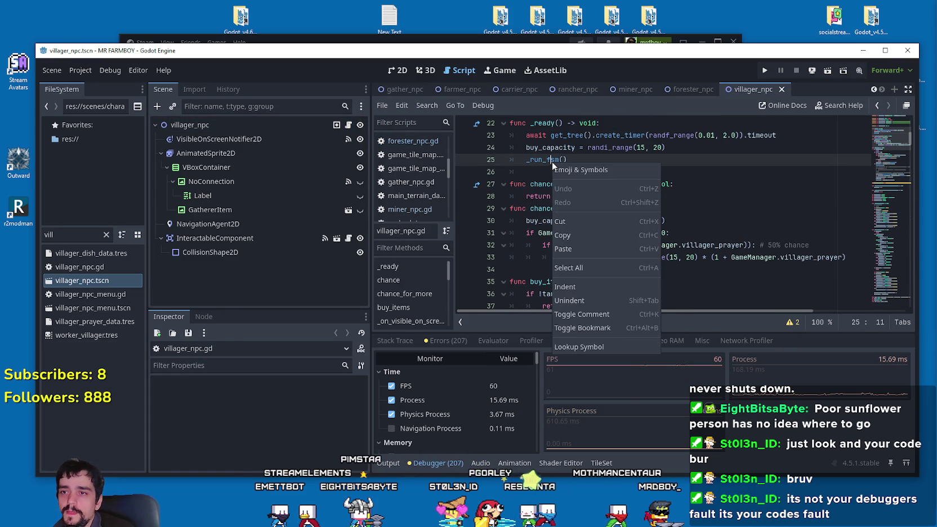
{"action": "left_click", "coordinate": [615, 346]}
{"action": "left_click", "coordinate": [603, 219]}
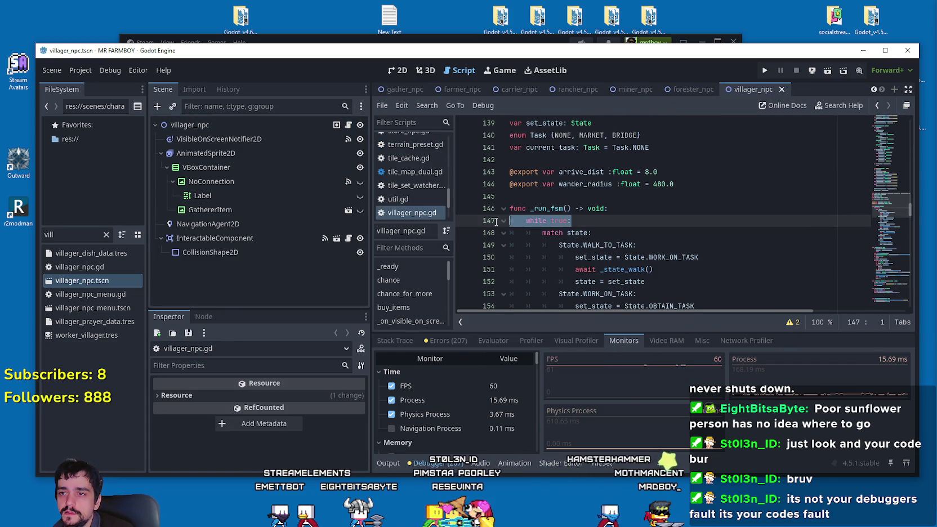
{"action": "key", "text": "Up"}
{"action": "scroll", "coordinate": [619, 236], "scroll_direction": "down", "scroll_amount": 6}
{"action": "scroll", "coordinate": [637, 248], "scroll_direction": "down", "scroll_amount": 1}
{"action": "left_click_drag", "start_coordinate": [637, 247], "coordinate": [631, 215]}
{"action": "scroll", "coordinate": [631, 215], "scroll_direction": "up", "scroll_amount": 1}
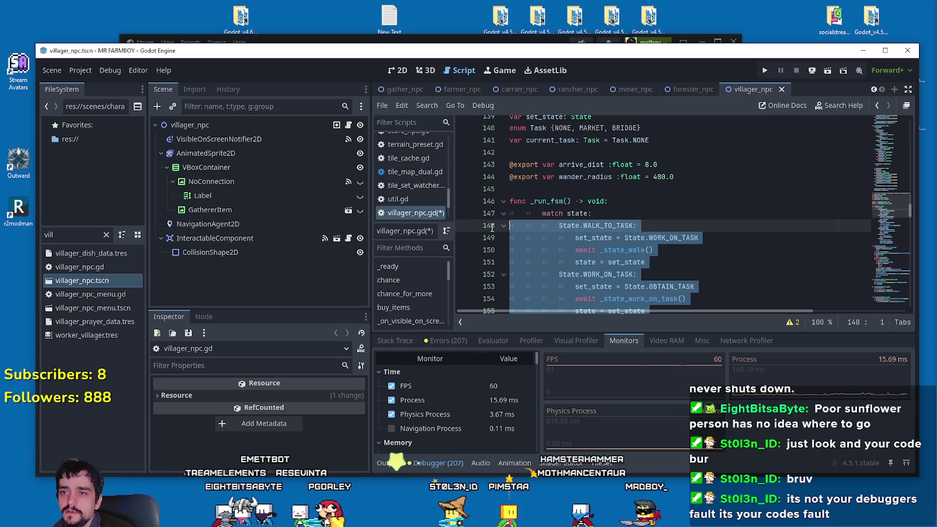
{"action": "left_click", "coordinate": [530, 212]}
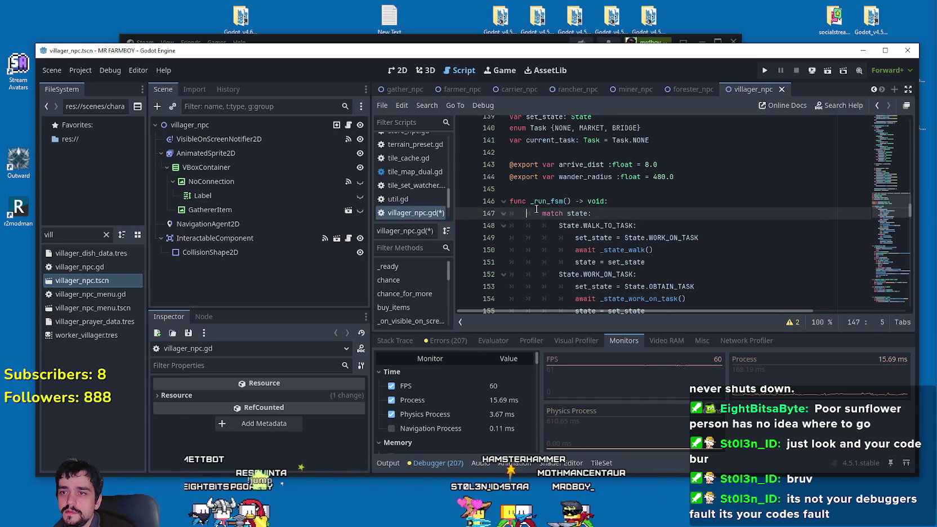
{"action": "scroll", "coordinate": [619, 237], "scroll_direction": "down", "scroll_amount": 5}
{"action": "mouse_move", "coordinate": [683, 241]}
{"action": "left_mouse_down"}
{"action": "mouse_move", "coordinate": [658, 217]}
{"action": "mouse_move", "coordinate": [653, 195]}
{"action": "mouse_move", "coordinate": [493, 158]}
{"action": "left_mouse_up"}
{"action": "scroll", "coordinate": [653, 195], "scroll_direction": "up", "scroll_amount": 5}
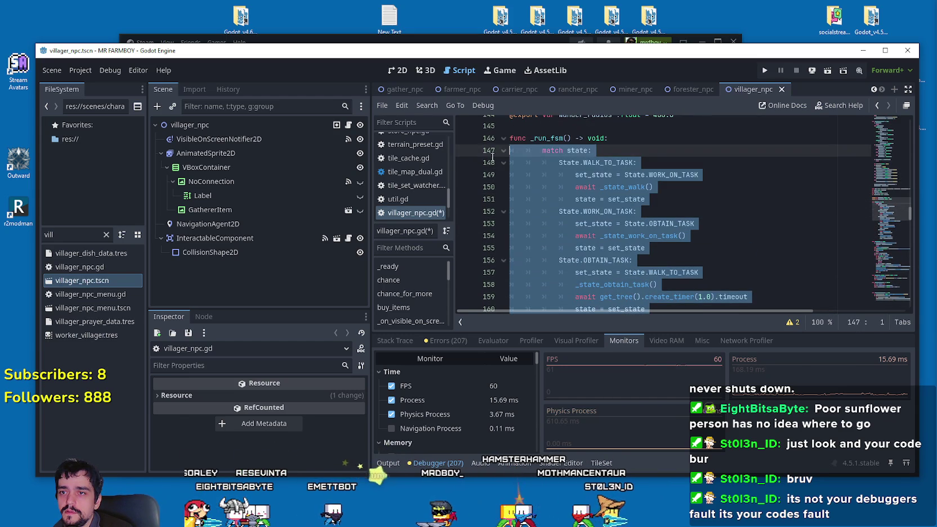
{"action": "key", "text": "shift+Tab"}
Add _physics_process(delta: float) -> void calling _run_fsm() and save villager_npc.gd
{"action": "left_click", "coordinate": [545, 128]}
{"action": "type", "text": "unc"}
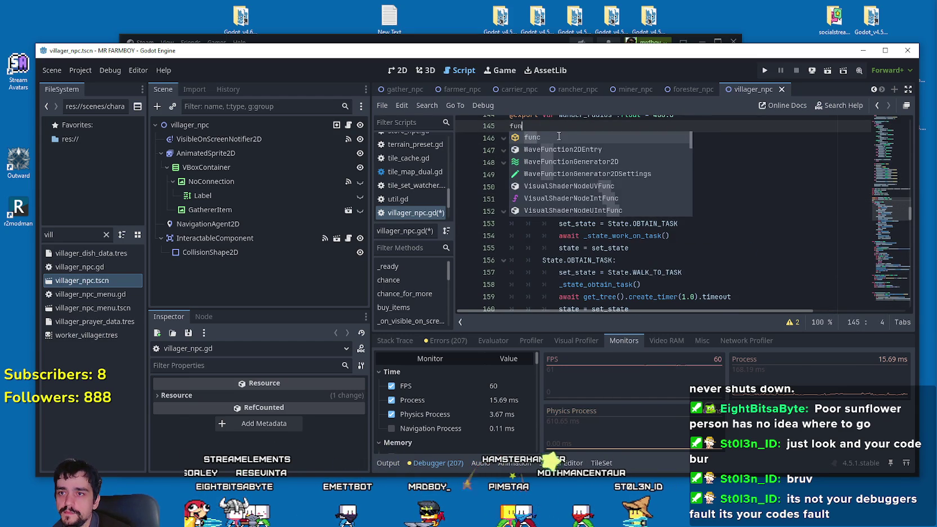
{"action": "type", "text": " _physics_process(delta: float) -> void:"}
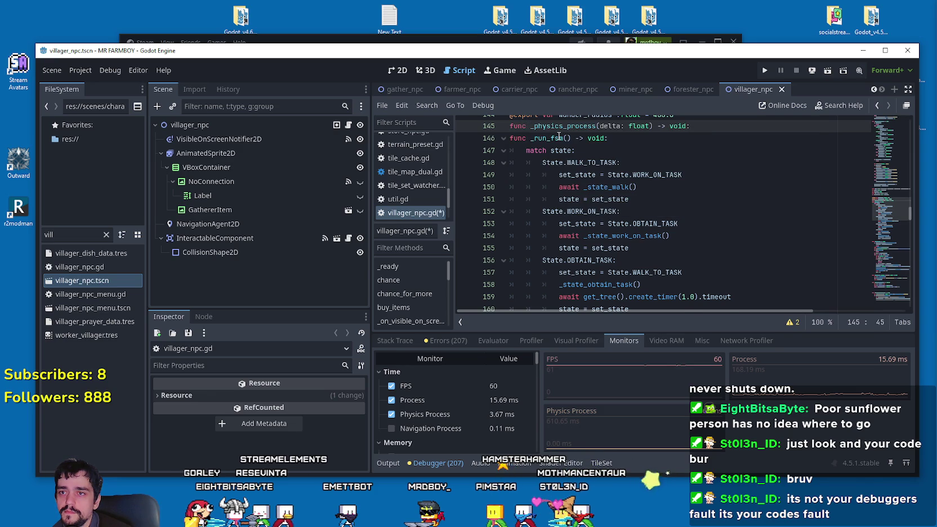
{"action": "key", "text": "Return"}
{"action": "type", "text": "run"}
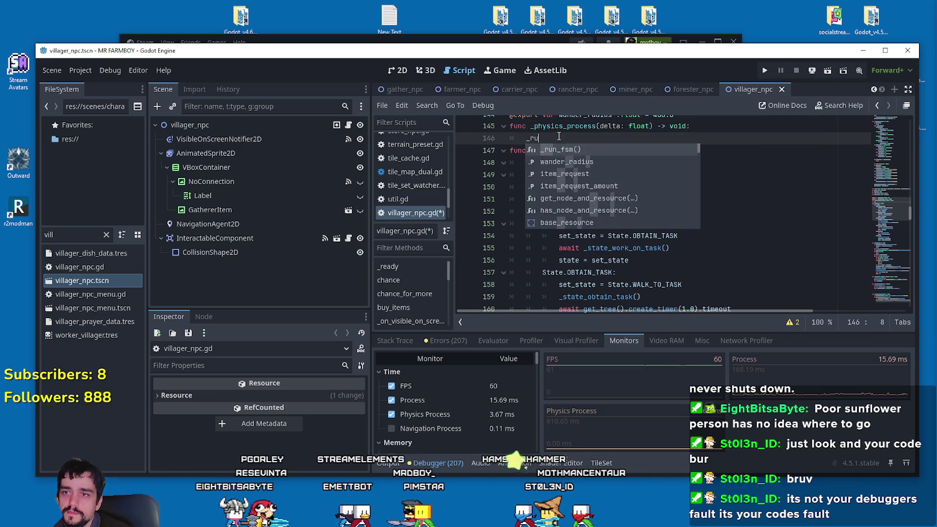
{"action": "key", "text": "Return"}
{"action": "key", "text": "ctrl+s"}
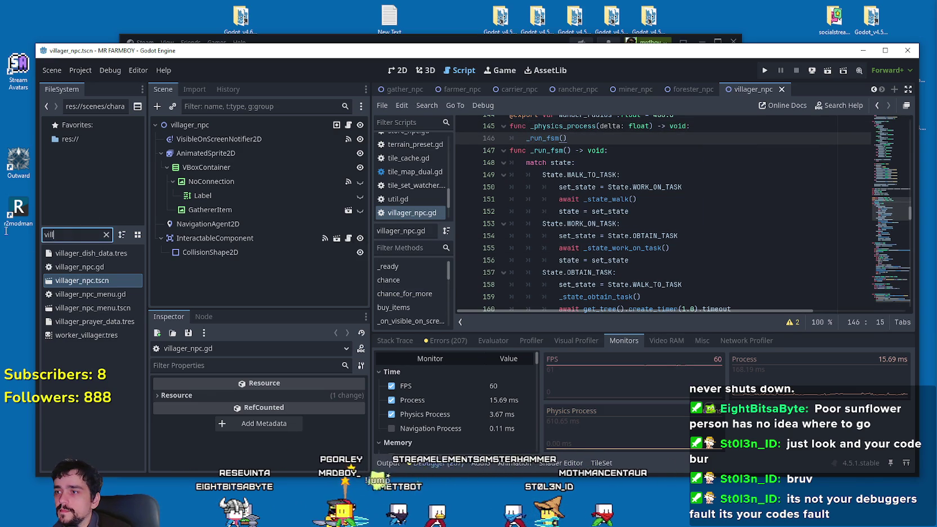
Filter files by 'chick', open chicken.tscn and its script, and jump to _run_fsm
{"action": "double_click", "coordinate": [56, 234]}
{"action": "type", "text": "chick"}
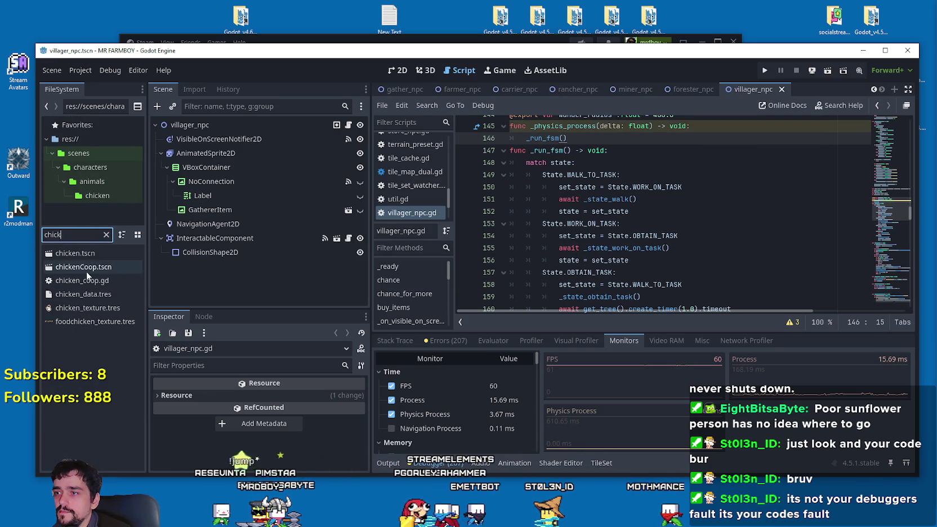
{"action": "double_click", "coordinate": [93, 254]}
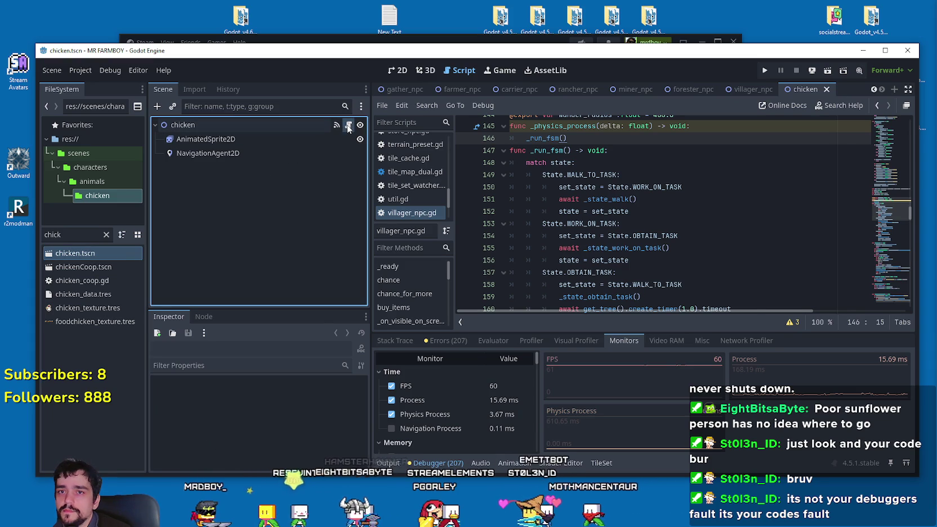
{"action": "left_click", "coordinate": [348, 125]}
{"action": "scroll", "coordinate": [619, 240], "scroll_direction": "down", "scroll_amount": 3}
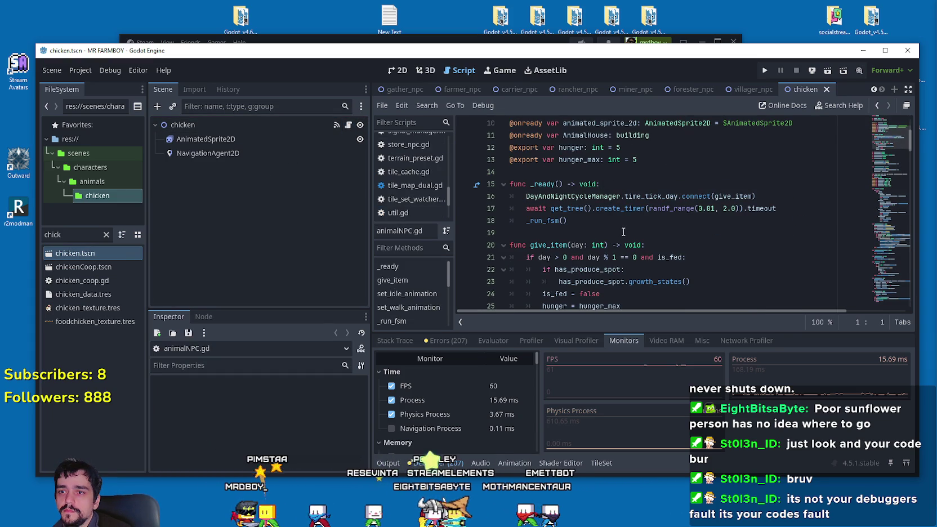
{"action": "right_click", "coordinate": [601, 220]}
{"action": "left_click", "coordinate": [619, 406]}
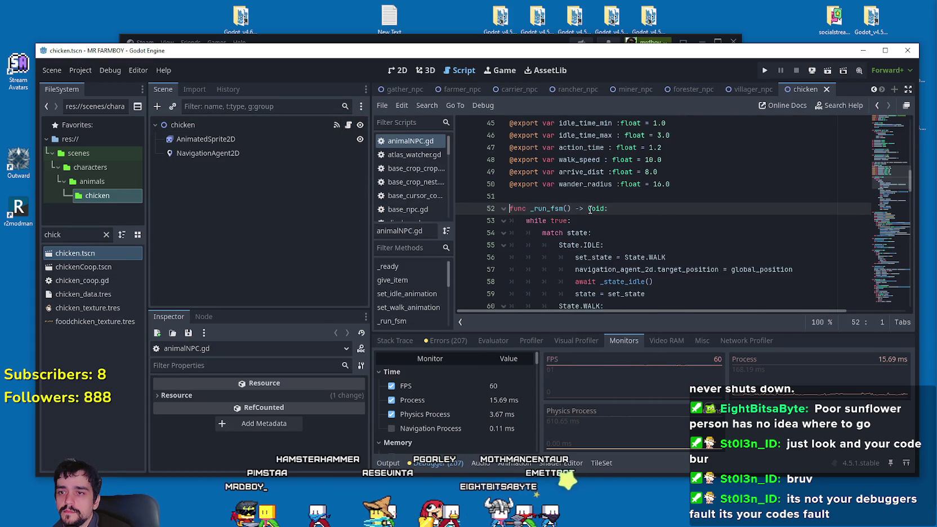
Delete the 'while true:' line from animalNPC.gd's _run_fsm and select the match block
{"action": "left_click_drag", "start_coordinate": [590, 184], "coordinate": [517, 185]}
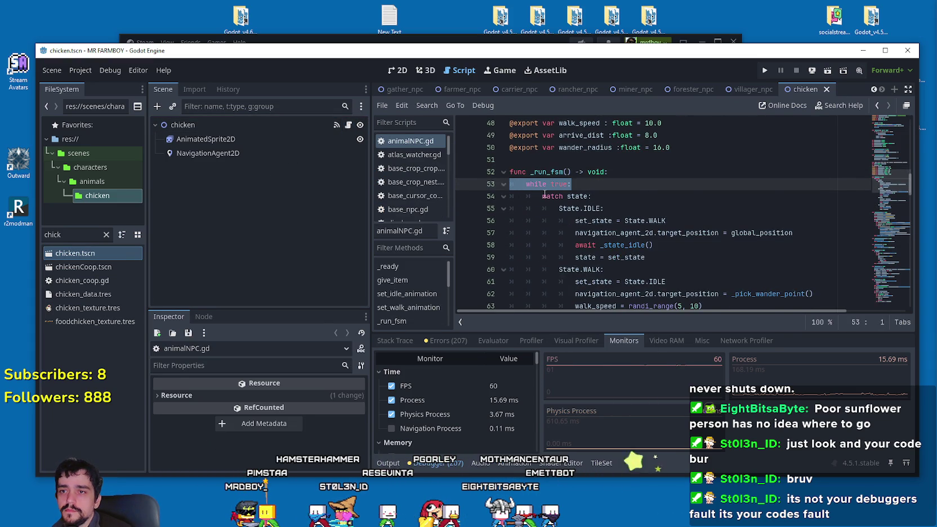
{"action": "key", "text": "BackSpace"}
{"action": "scroll", "coordinate": [599, 189], "scroll_direction": "down", "scroll_amount": 2}
{"action": "scroll", "coordinate": [596, 195], "scroll_direction": "down", "scroll_amount": 5}
{"action": "mouse_move", "coordinate": [670, 195]}
{"action": "left_mouse_down"}
{"action": "mouse_move", "coordinate": [648, 196]}
{"action": "mouse_move", "coordinate": [619, 169]}
{"action": "mouse_move", "coordinate": [609, 203]}
{"action": "mouse_move", "coordinate": [540, 185]}
{"action": "mouse_move", "coordinate": [519, 137]}
{"action": "left_mouse_up"}
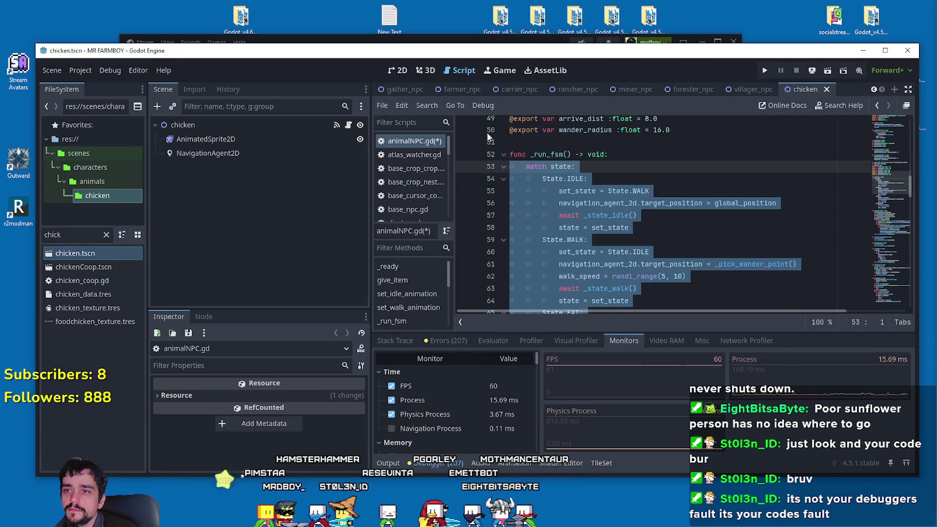
Add _physics_process(delta: float) calling _run_fsm() with blank-line spacing, and save animalNPC.gd
{"action": "left_click", "coordinate": [593, 145]}
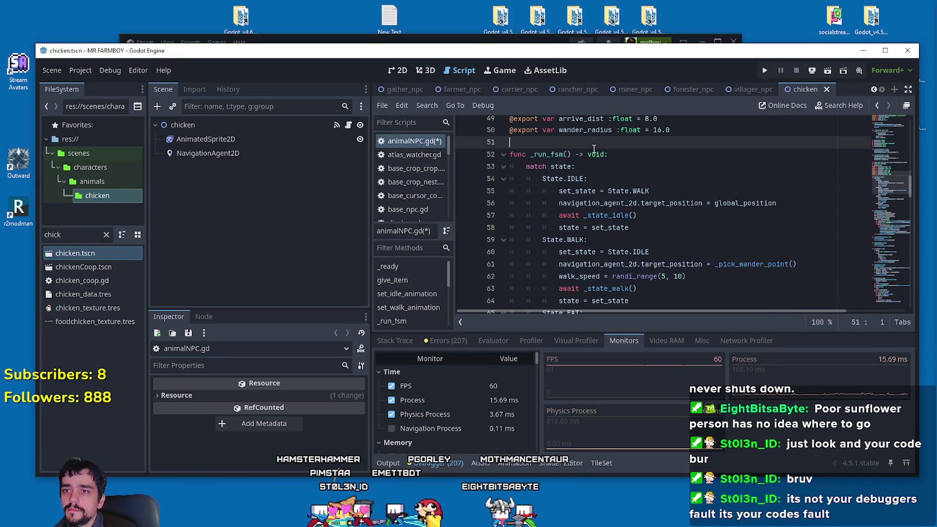
{"action": "type", "text": "func"}
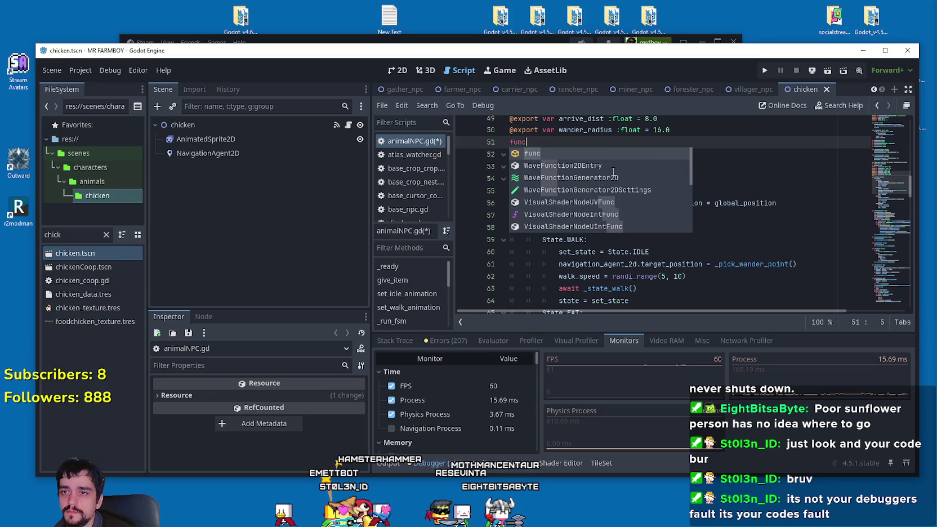
{"action": "type", "text": " _phys"}
{"action": "key", "text": "Return"}
{"action": "key", "text": "Return"}
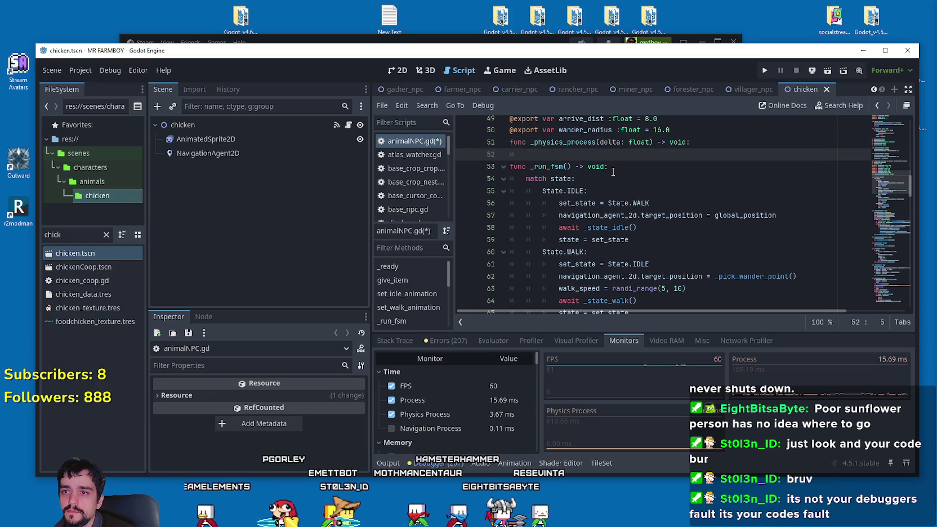
{"action": "type", "text": "_run"}
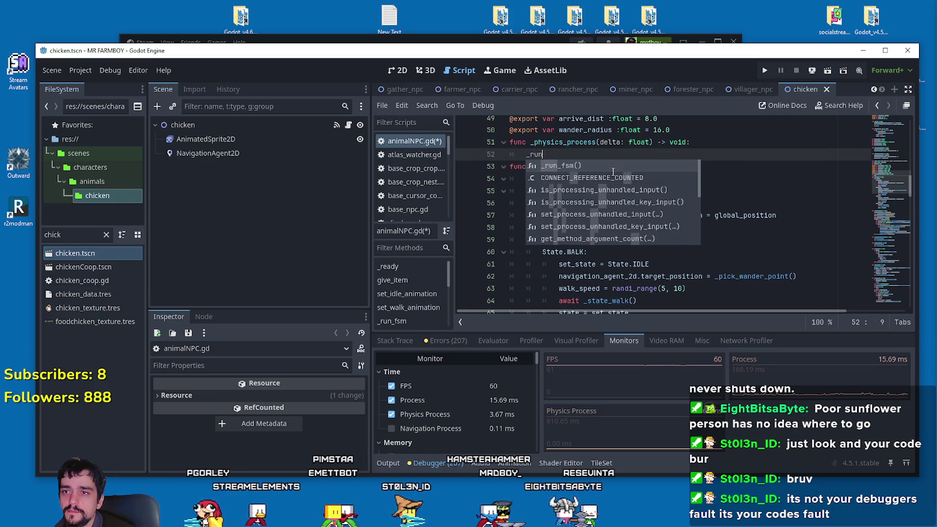
{"action": "key", "text": "Return"}
{"action": "key", "text": "Return"}
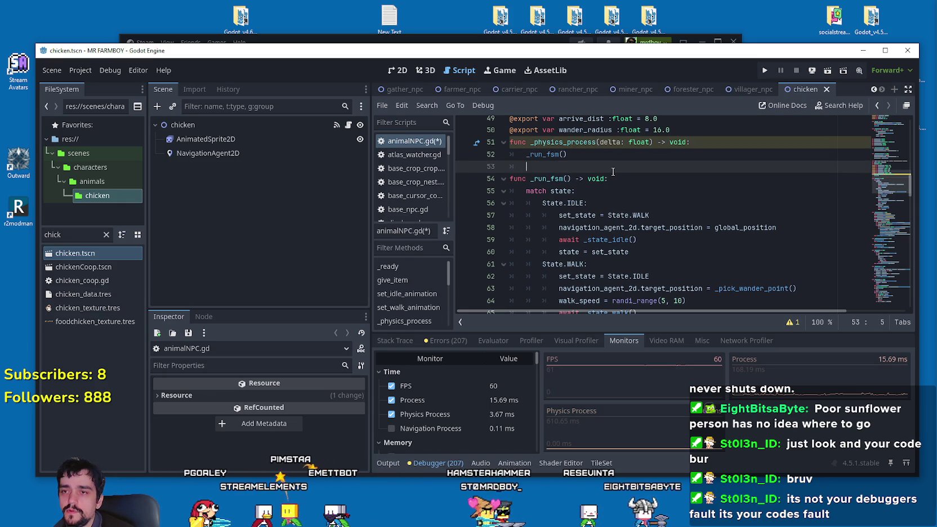
{"action": "key", "text": "ctrl+s"}
{"action": "left_click", "coordinate": [682, 122]}
{"action": "left_click", "coordinate": [679, 129]}
{"action": "key", "text": "Return"}
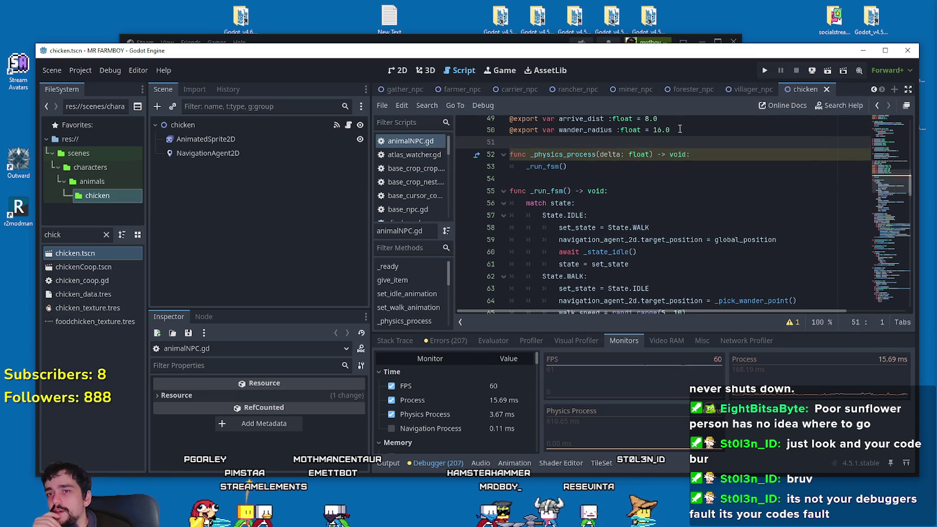
{"action": "key", "text": "ctrl+s"}
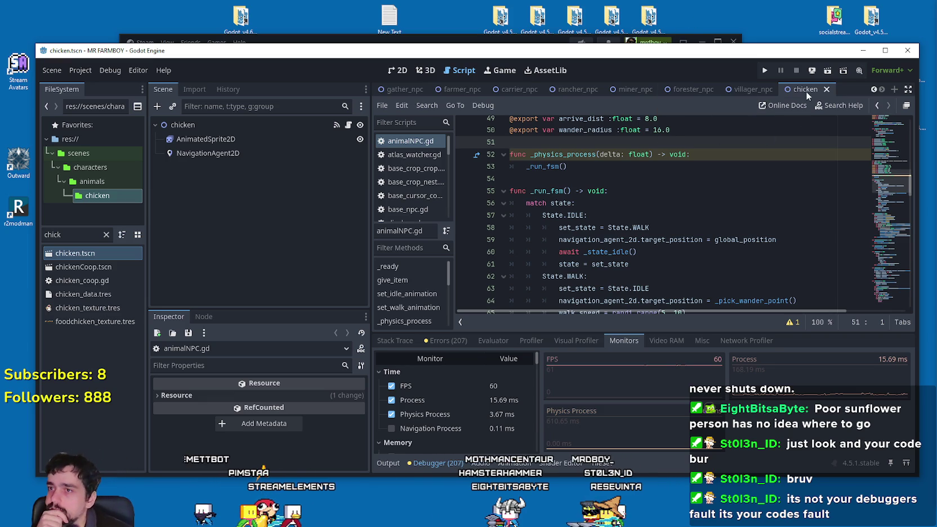
Run the game, load Save 2, and show the debugger's performance monitors
{"action": "left_click", "coordinate": [765, 70]}
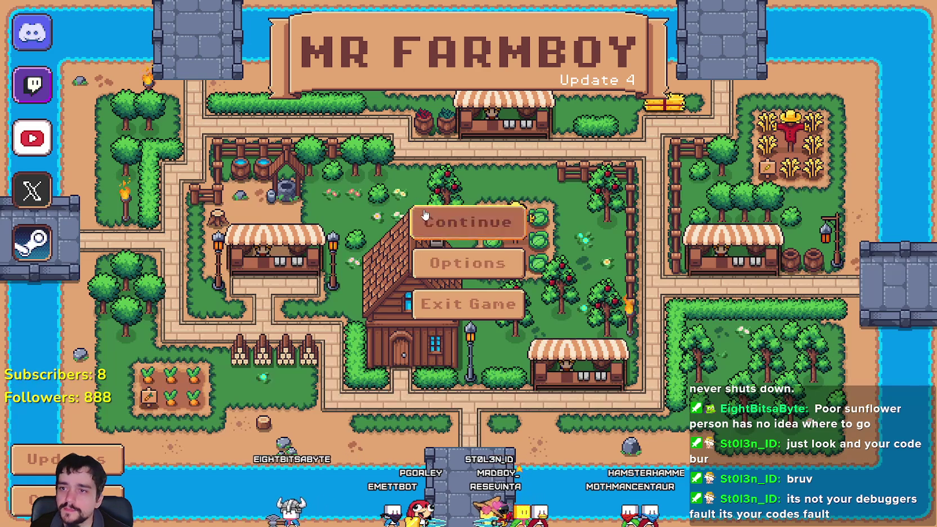
{"action": "left_click", "coordinate": [496, 234]}
{"action": "left_click", "coordinate": [498, 241]}
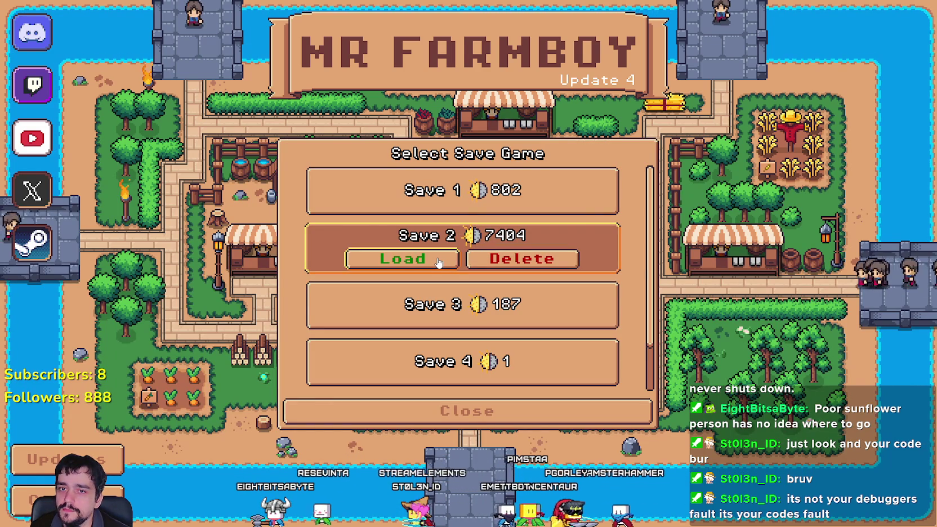
{"action": "left_click", "coordinate": [438, 260]}
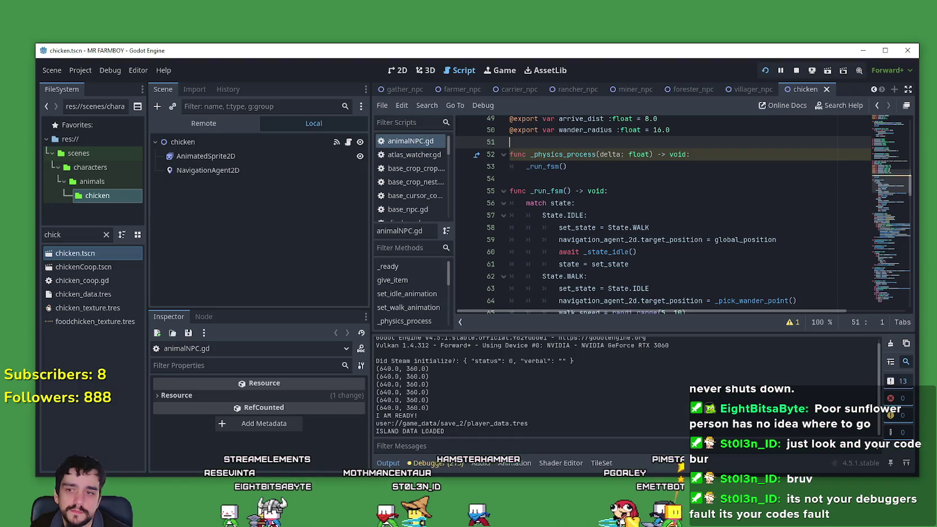
{"action": "left_click", "coordinate": [446, 468]}
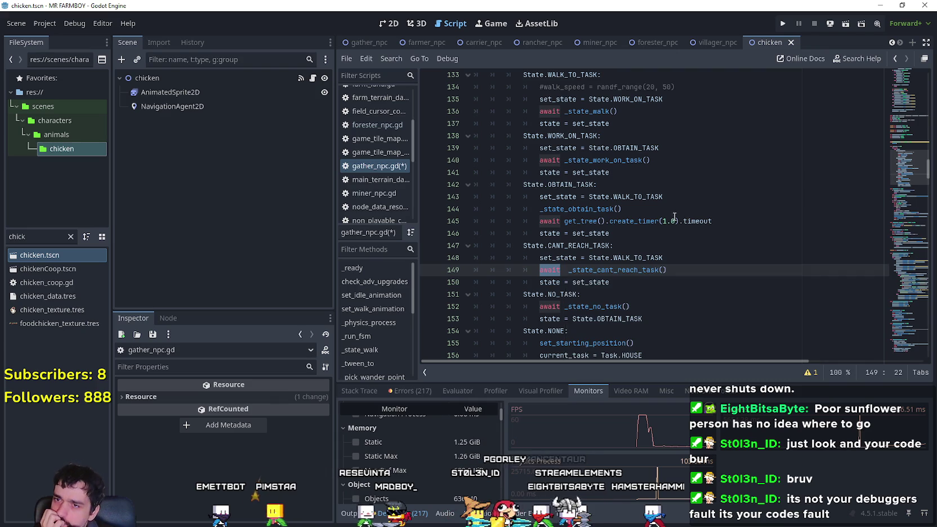
Put gather_npc.gd's match block back under 'while true:' in _run_fsm and save
{"action": "scroll", "coordinate": [653, 198], "scroll_direction": "up", "scroll_amount": 3}
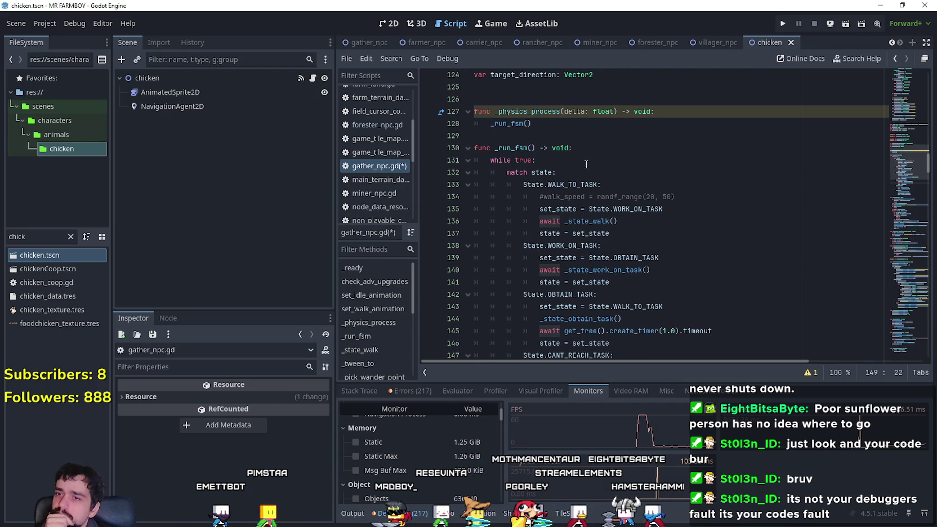
{"action": "mouse_move", "coordinate": [590, 222]}
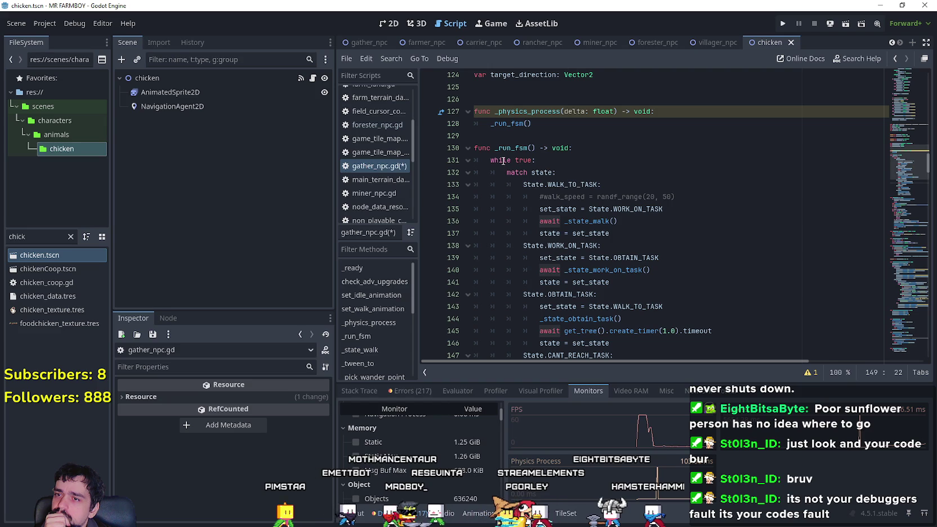
{"action": "left_click", "coordinate": [612, 166]}
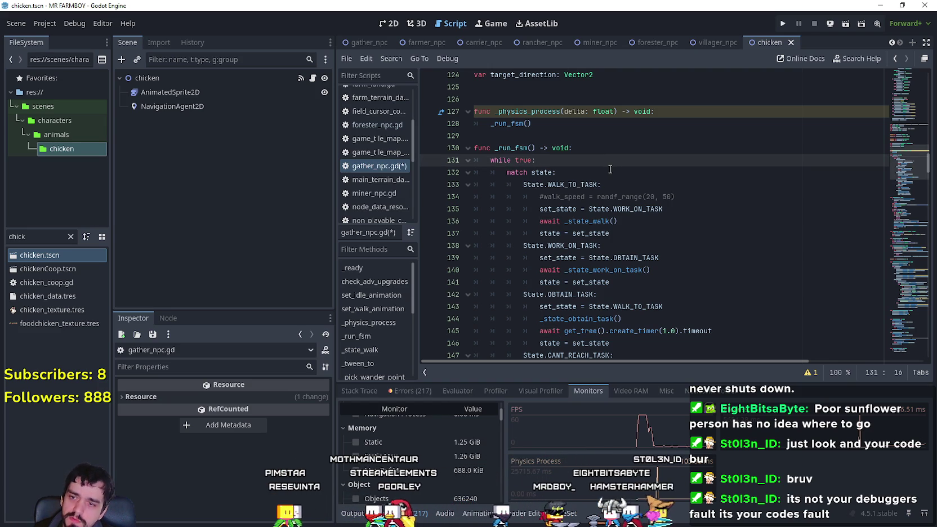
{"action": "key", "text": "Up"}
{"action": "key", "text": "Up"}
{"action": "key", "text": "Tab"}
{"action": "left_click", "coordinate": [626, 171]}
{"action": "key", "text": "ctrl+s"}
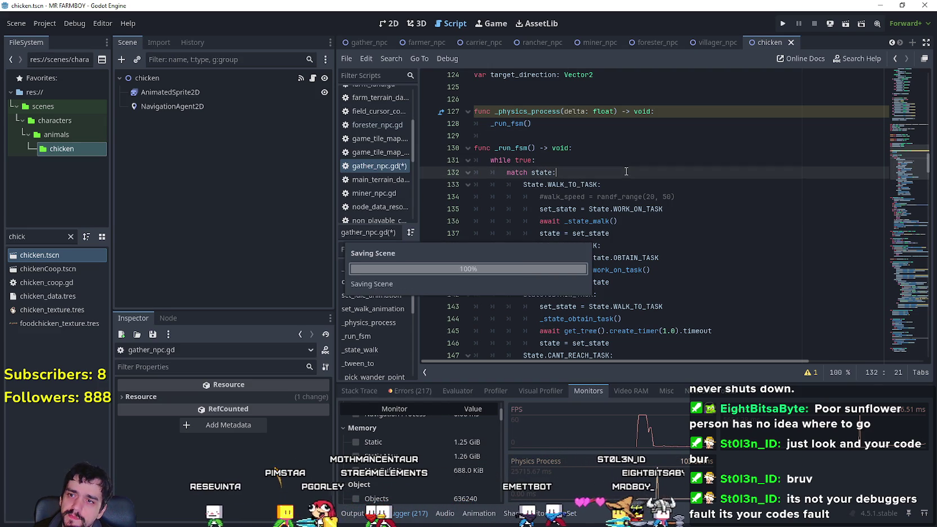
{"action": "left_click", "coordinate": [707, 46]}
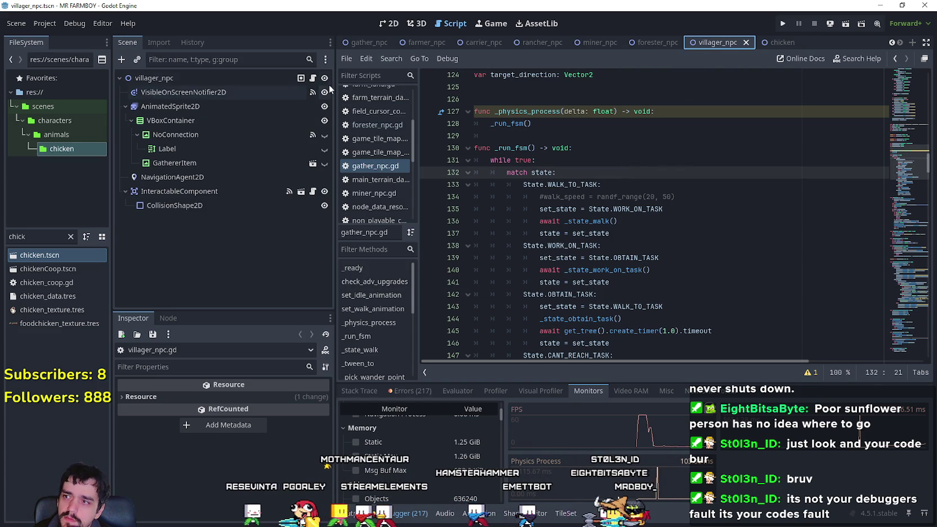
Undo the recent villager_npc.gd edits and write a _run_fsm() call on line 145
{"action": "left_click", "coordinate": [311, 79]}
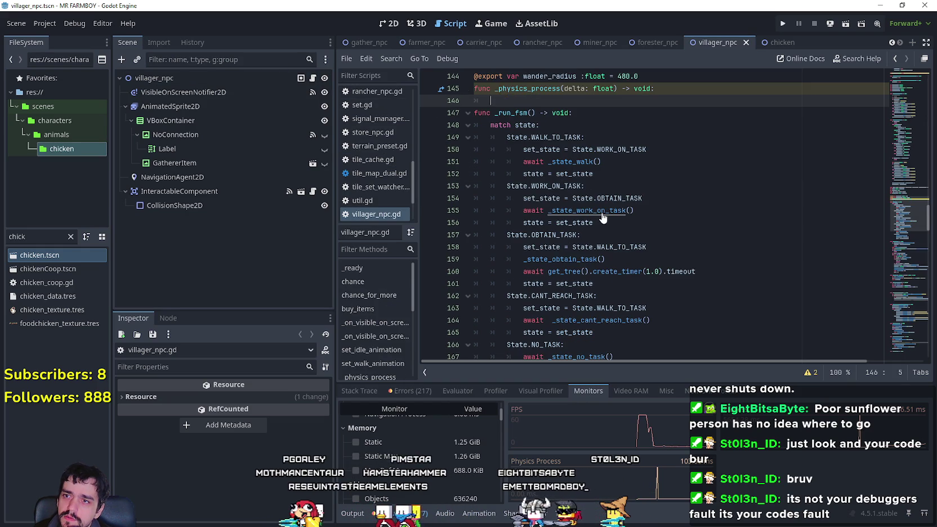
{"action": "key", "text": "ctrl+z"}
{"action": "key", "text": "ctrl+z"}
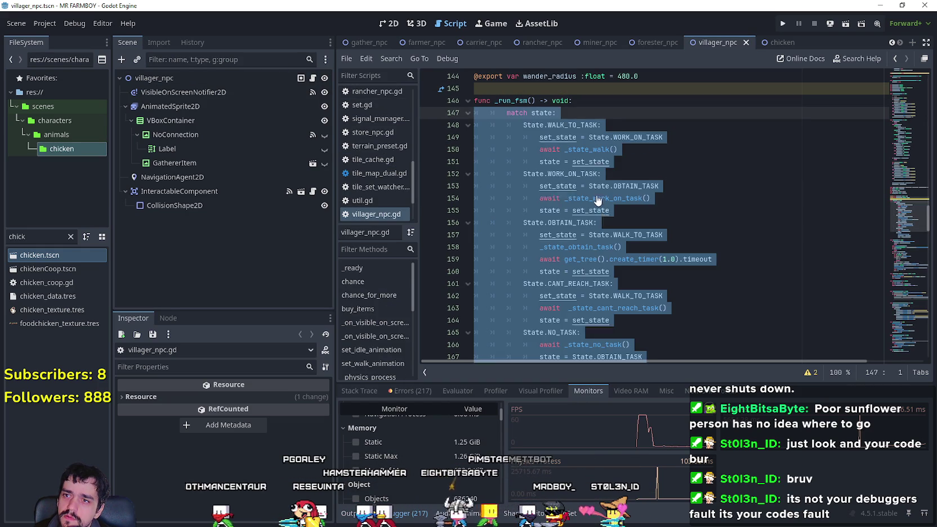
{"action": "key", "text": "ctrl+z"}
{"action": "left_click", "coordinate": [504, 100]}
{"action": "double_click", "coordinate": [504, 100]}
{"action": "key", "text": "ctrl+c"}
{"action": "left_click", "coordinate": [528, 88]}
{"action": "key", "text": "ctrl+v"}
{"action": "type", "text": "()"}
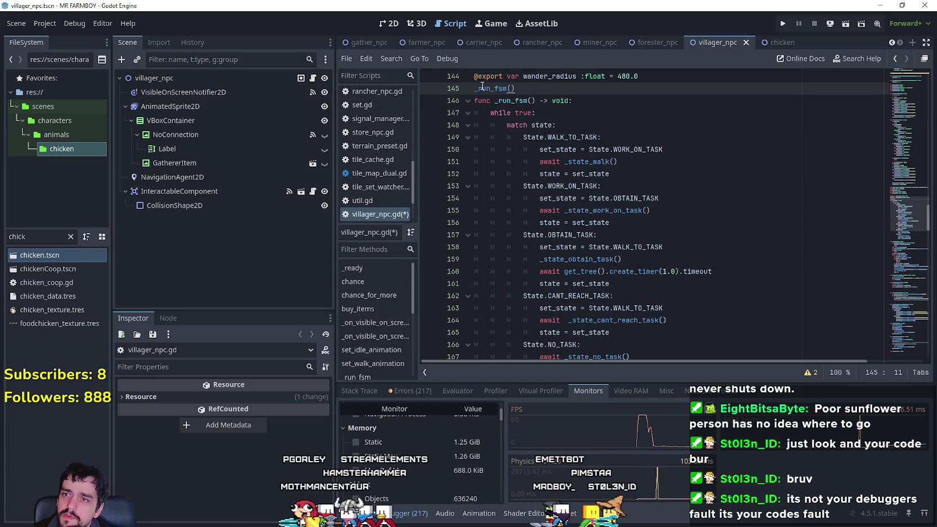
Declare _physics_process above it calling _run_fsm(), and save villager_npc.gd
{"action": "scroll", "coordinate": [570, 158], "scroll_direction": "up", "scroll_amount": 2}
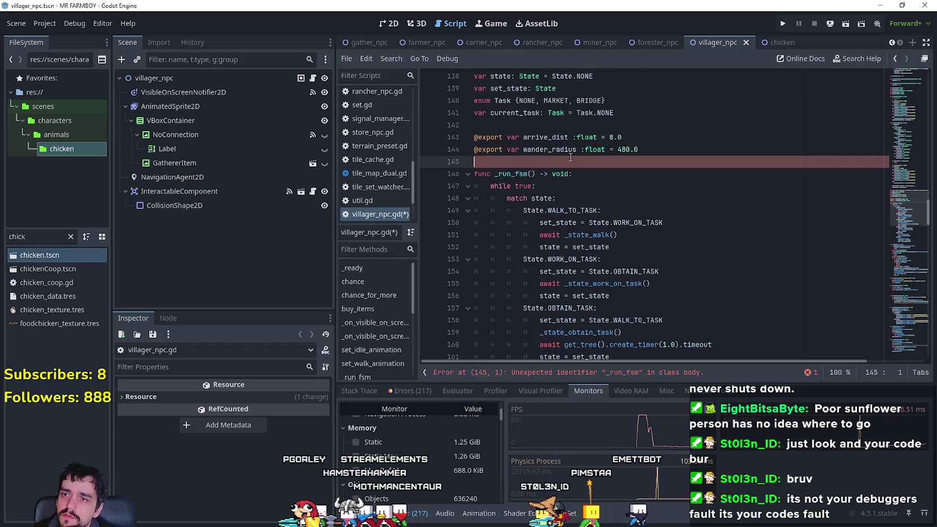
{"action": "key", "text": "Return"}
{"action": "type", "text": "f"}
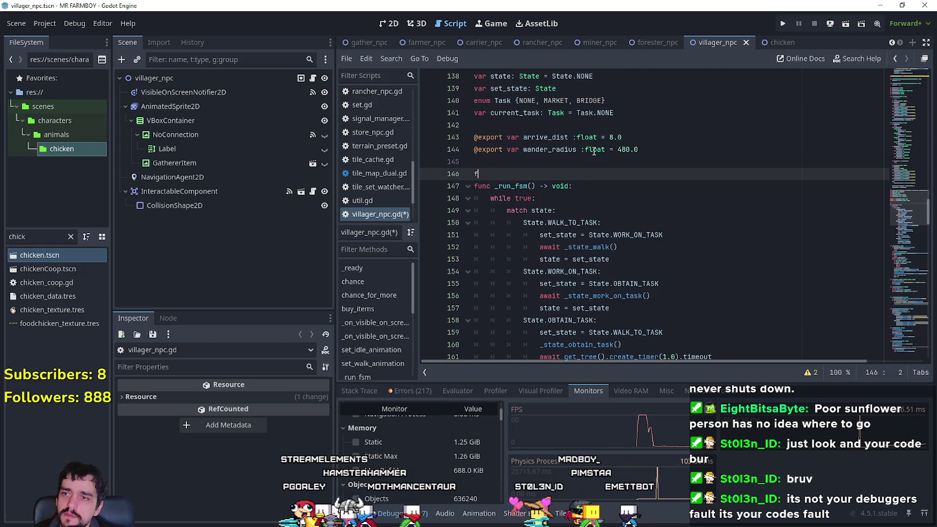
{"action": "type", "text": "unc ph"}
{"action": "key", "text": "Return"}
{"action": "key", "text": "Return"}
{"action": "type", "text": "_run_fsm()"}
{"action": "key", "text": "ctrl+s"}
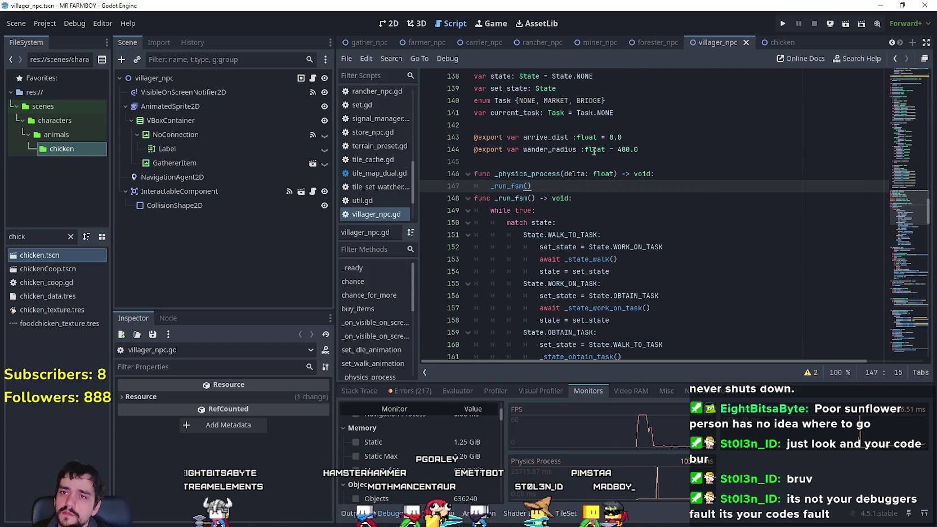
In forester_npc.gd, add 'while true:' in _run_fsm, indent the match block under it, and save
{"action": "left_click", "coordinate": [655, 43]}
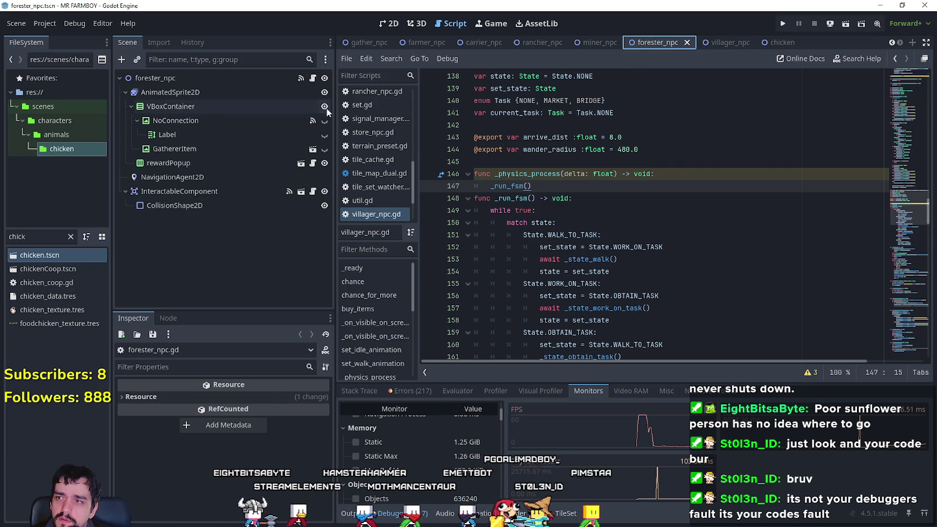
{"action": "left_click", "coordinate": [312, 78]}
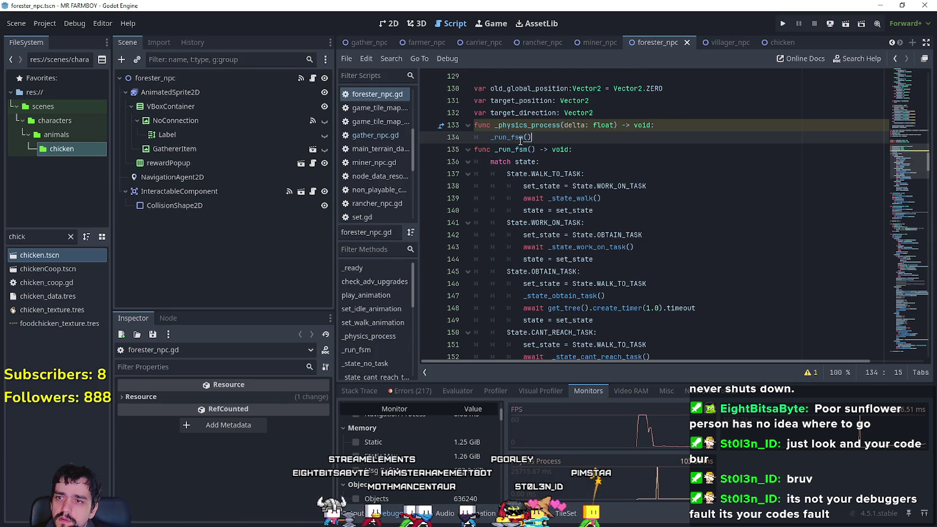
{"action": "left_click", "coordinate": [600, 150]}
{"action": "key", "text": "Return"}
{"action": "type", "text": "w"}
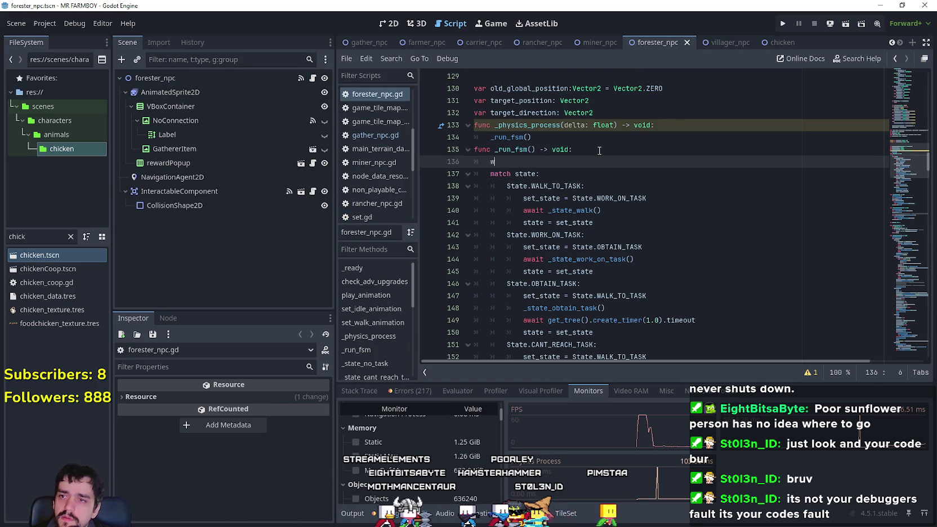
{"action": "type", "text": "hile tr"}
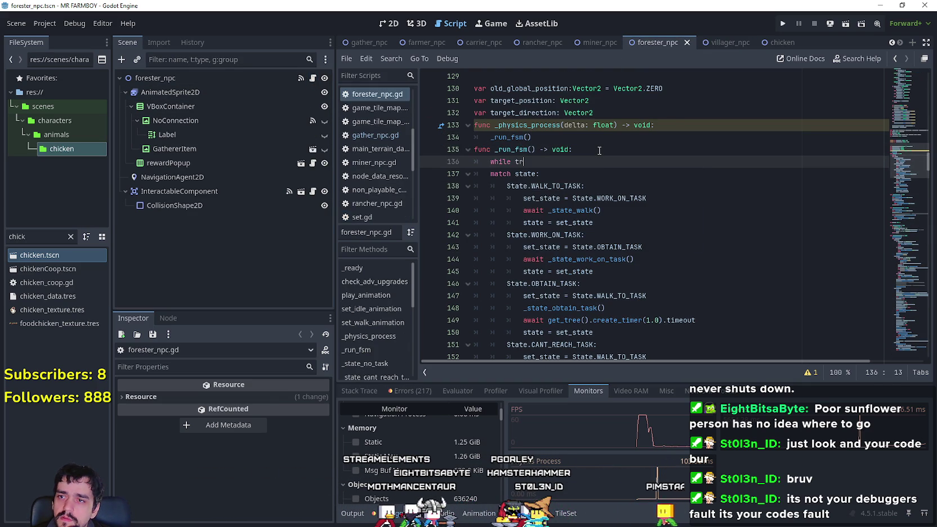
{"action": "type", "text": "ue:"}
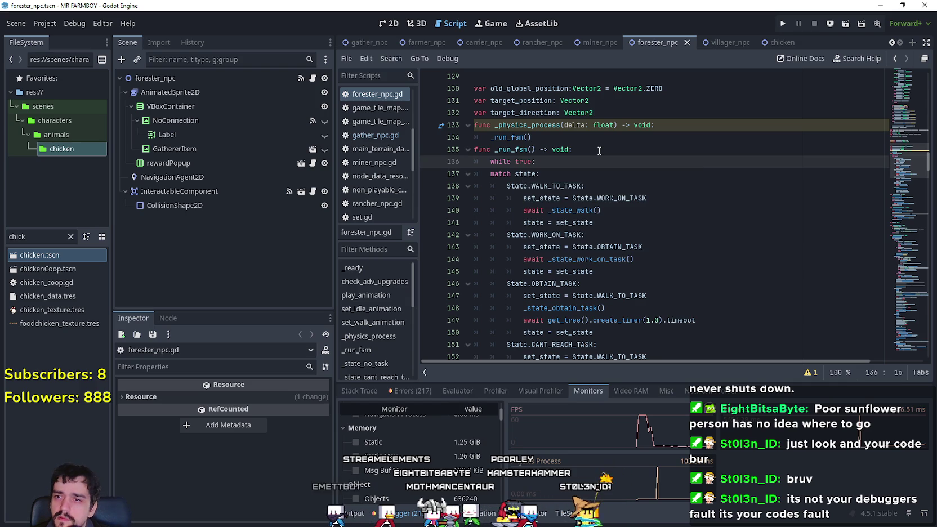
{"action": "scroll", "coordinate": [599, 150], "scroll_direction": "down", "scroll_amount": 5}
{"action": "mouse_move", "coordinate": [630, 311]}
{"action": "left_mouse_down"}
{"action": "mouse_move", "coordinate": [561, 204]}
{"action": "mouse_move", "coordinate": [557, 137]}
{"action": "left_mouse_up"}
{"action": "key", "text": "Tab"}
{"action": "left_click", "coordinate": [614, 130]}
{"action": "key", "text": "ctrl+s"}
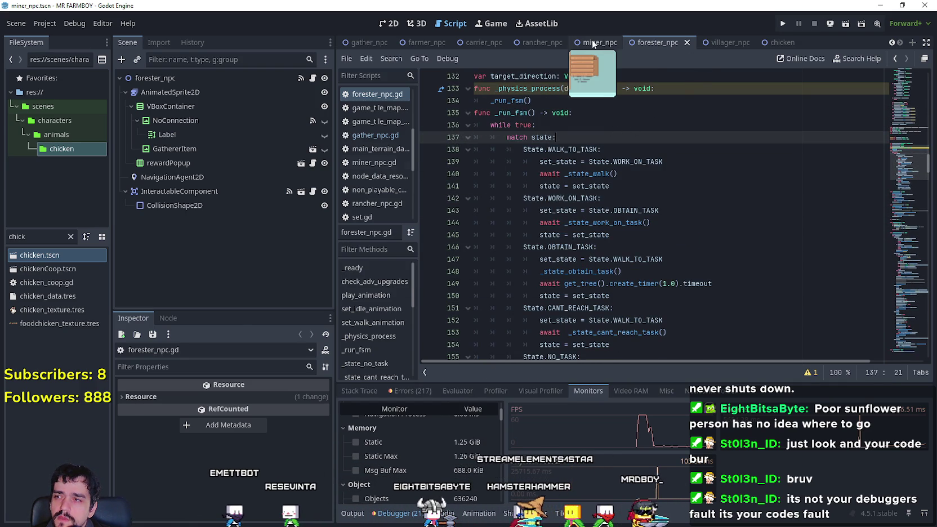
In the miner NPC script, fix the misplaced while true: line and indent the match block under it
{"action": "left_click", "coordinate": [592, 43]}
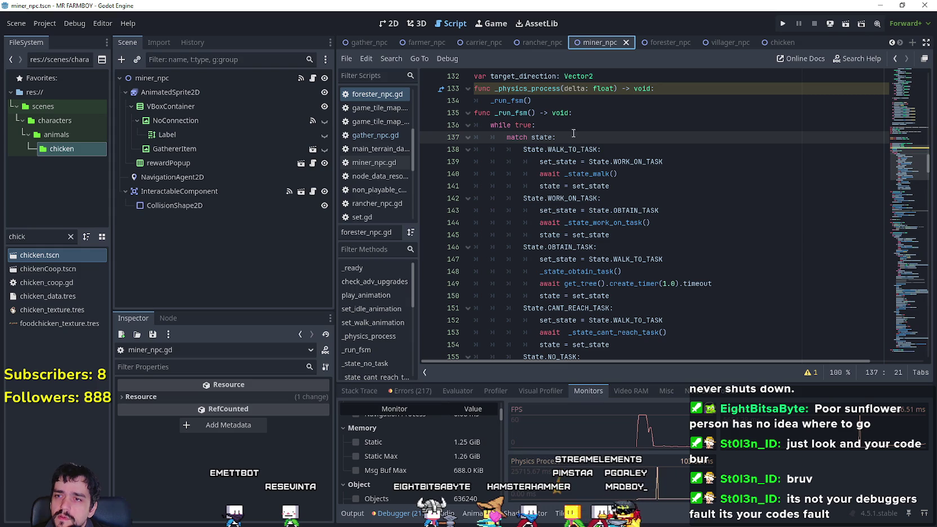
{"action": "left_click_drag", "start_coordinate": [537, 125], "coordinate": [451, 121]}
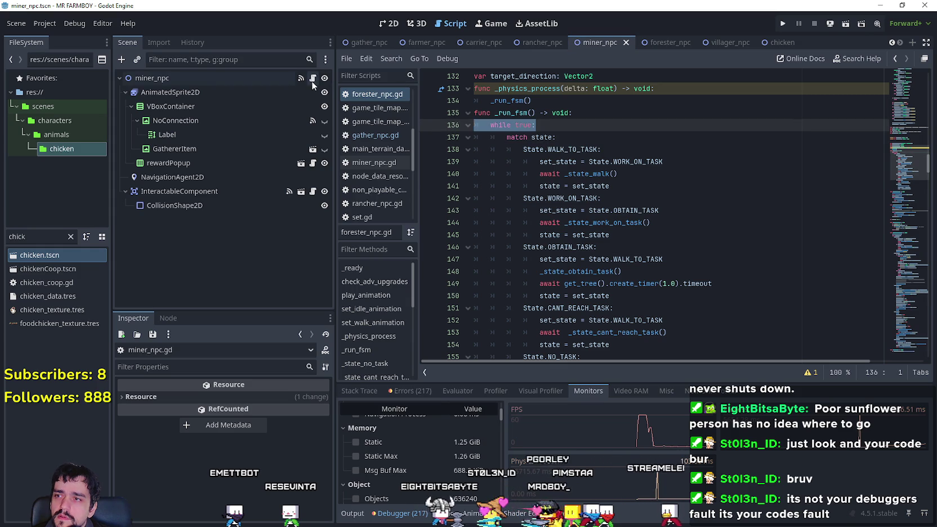
{"action": "key", "text": "ctrl+z"}
{"action": "left_click", "coordinate": [610, 189]}
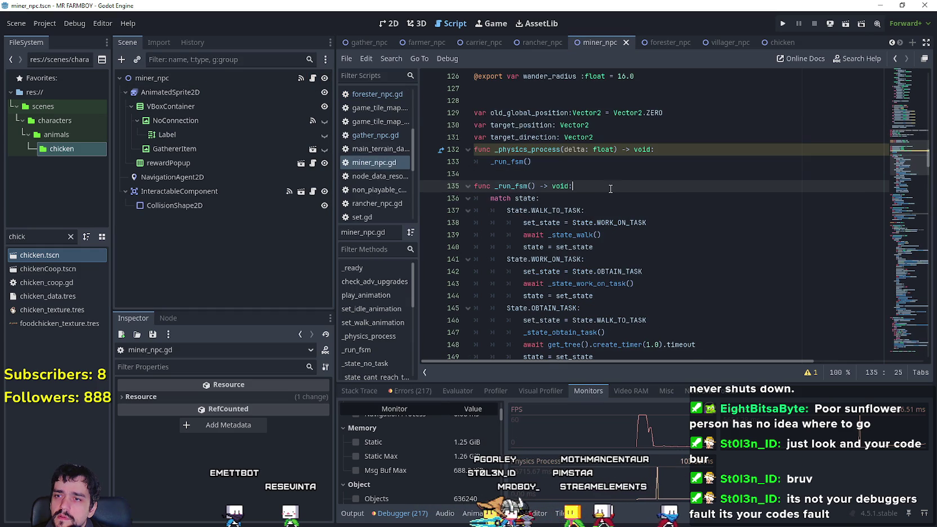
{"action": "key", "text": "Return"}
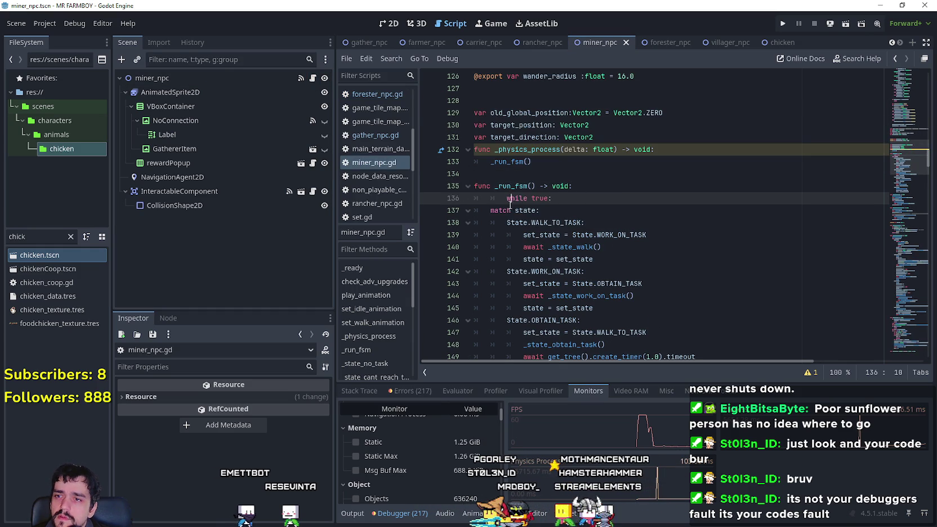
{"action": "key", "text": "shift+Tab"}
{"action": "left_click", "coordinate": [504, 211]}
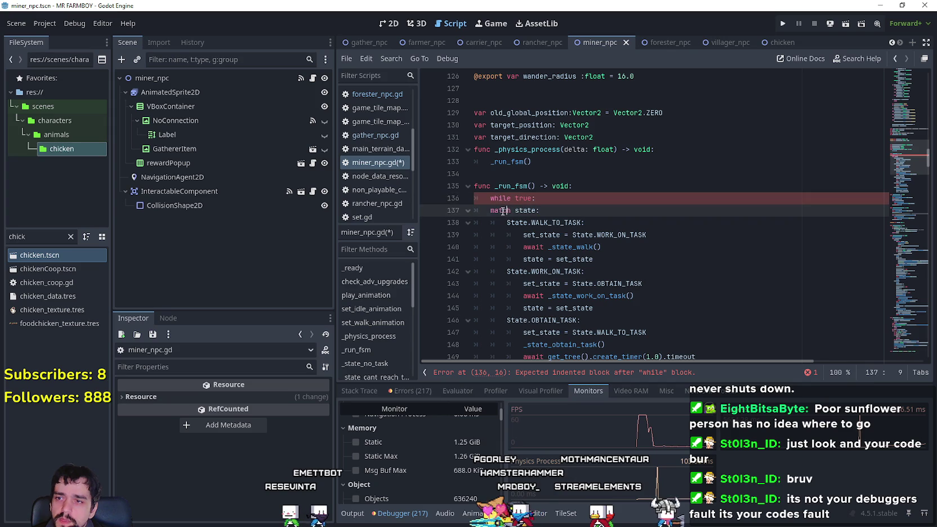
{"action": "left_click_drag", "start_coordinate": [481, 210], "coordinate": [659, 280]}
{"action": "key", "text": "ctrl+z"}
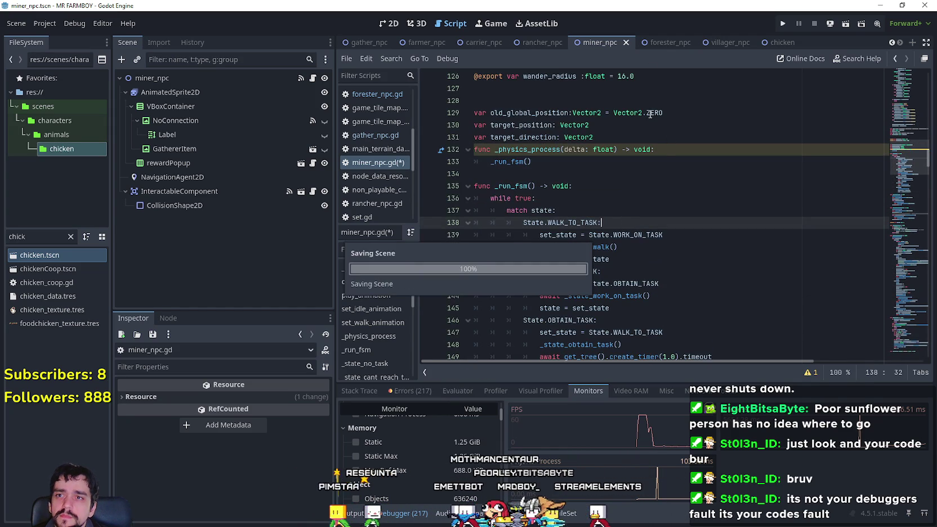
Wrap rancher_npc's _run_fsm match block (lines 123–146) in a while true loop and save
{"action": "left_click", "coordinate": [538, 43]}
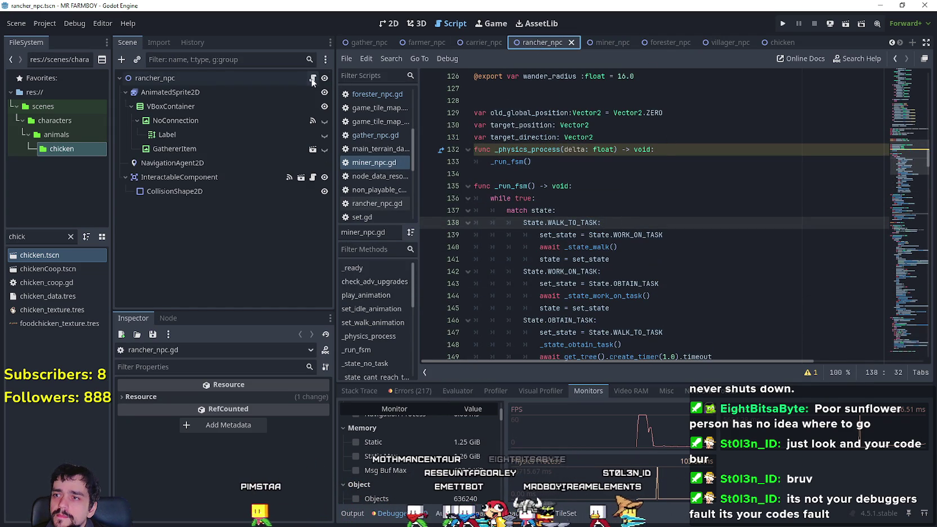
{"action": "left_click", "coordinate": [607, 157]}
{"action": "key", "text": "Return"}
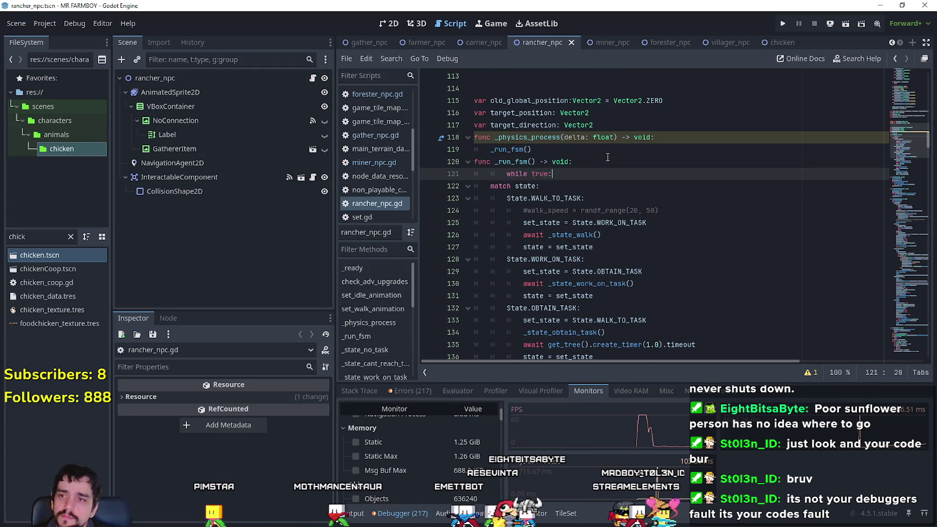
{"action": "key", "text": "BackSpace"}
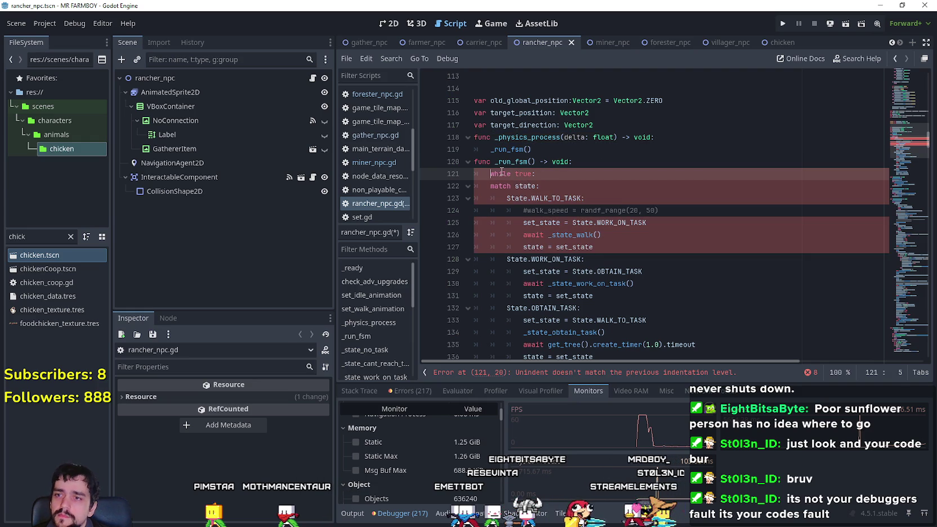
{"action": "mouse_move", "coordinate": [492, 194]}
{"action": "left_mouse_down"}
{"action": "mouse_move", "coordinate": [563, 254]}
{"action": "mouse_move", "coordinate": [646, 261]}
{"action": "left_mouse_up"}
{"action": "key", "text": "Tab"}
{"action": "scroll", "coordinate": [619, 225], "scroll_direction": "up", "scroll_amount": 4}
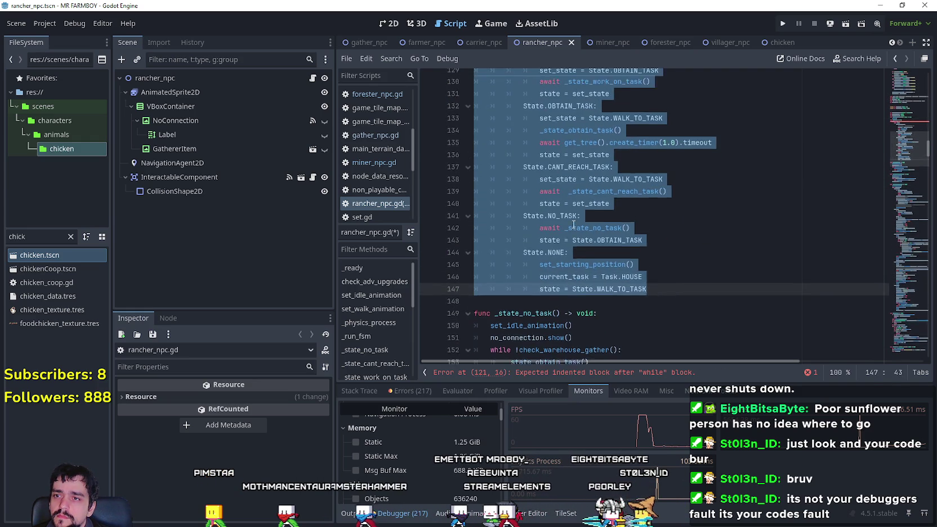
{"action": "left_click", "coordinate": [552, 185]}
{"action": "key", "text": "ctrl+s"}
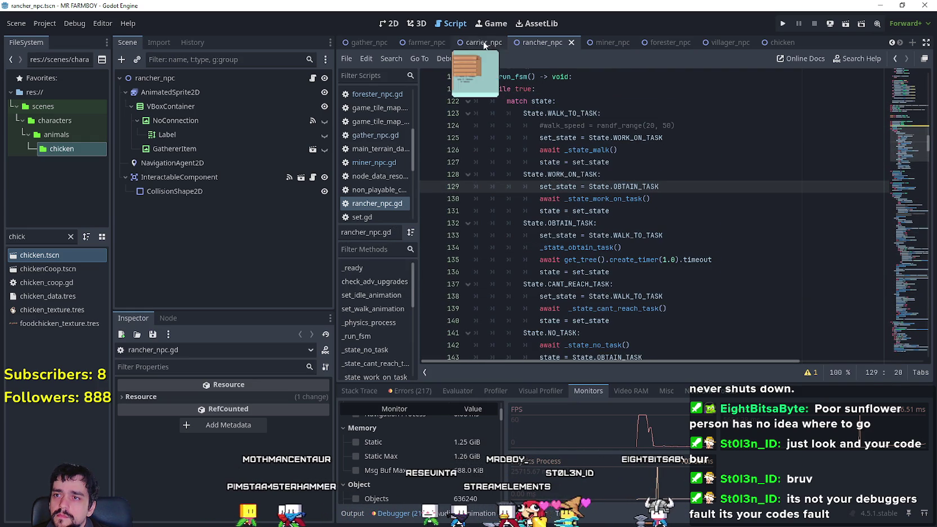
Add 'while true:' after store_npc.gd's _run_fsm header, indent the match block beneath it, and save
{"action": "left_click", "coordinate": [481, 42]}
{"action": "left_click", "coordinate": [312, 78]}
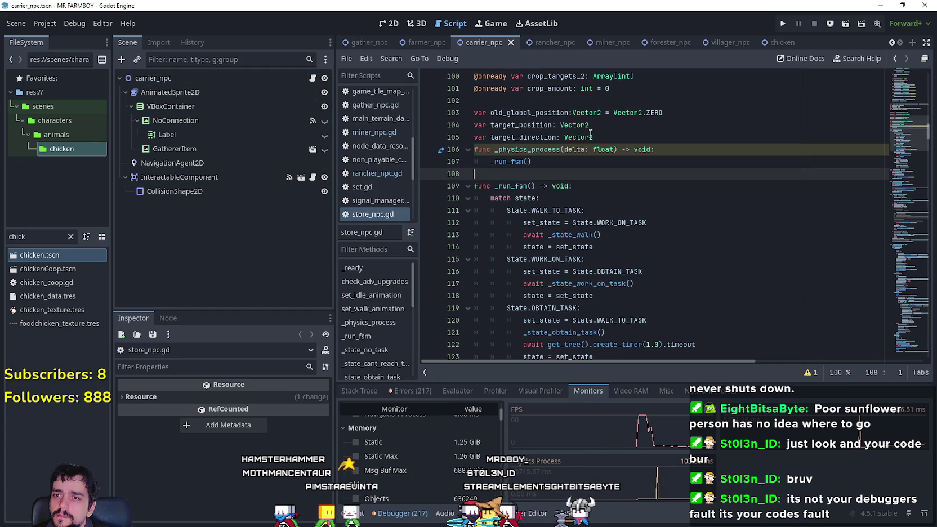
{"action": "left_click", "coordinate": [620, 187]}
{"action": "key", "text": "Return"}
{"action": "type", "text": "while true:"}
{"action": "mouse_move", "coordinate": [476, 210]}
{"action": "left_mouse_down"}
{"action": "mouse_move", "coordinate": [628, 209]}
{"action": "mouse_move", "coordinate": [627, 230]}
{"action": "mouse_move", "coordinate": [666, 209]}
{"action": "left_mouse_up"}
{"action": "key", "text": "Tab"}
{"action": "scroll", "coordinate": [636, 199], "scroll_direction": "up", "scroll_amount": 2}
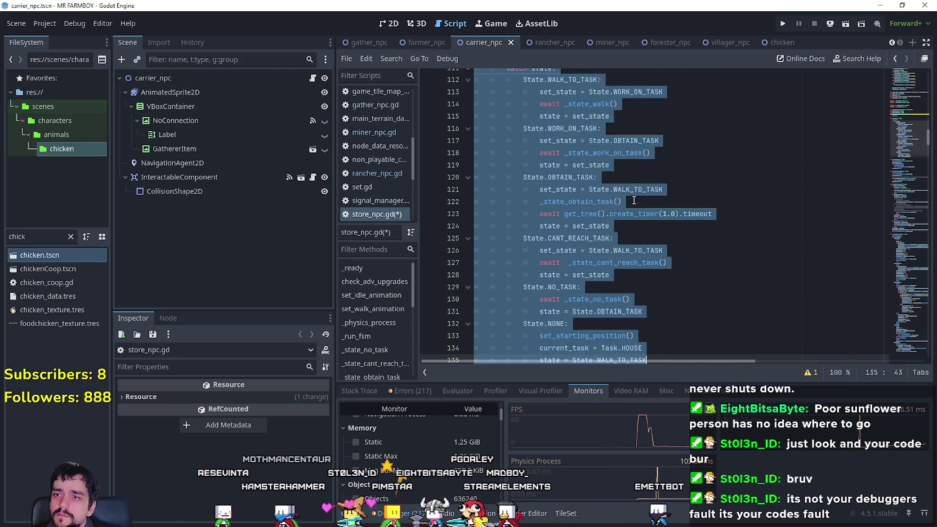
{"action": "left_click", "coordinate": [636, 199]}
{"action": "scroll", "coordinate": [636, 198], "scroll_direction": "up", "scroll_amount": 2}
{"action": "key", "text": "ctrl+s"}
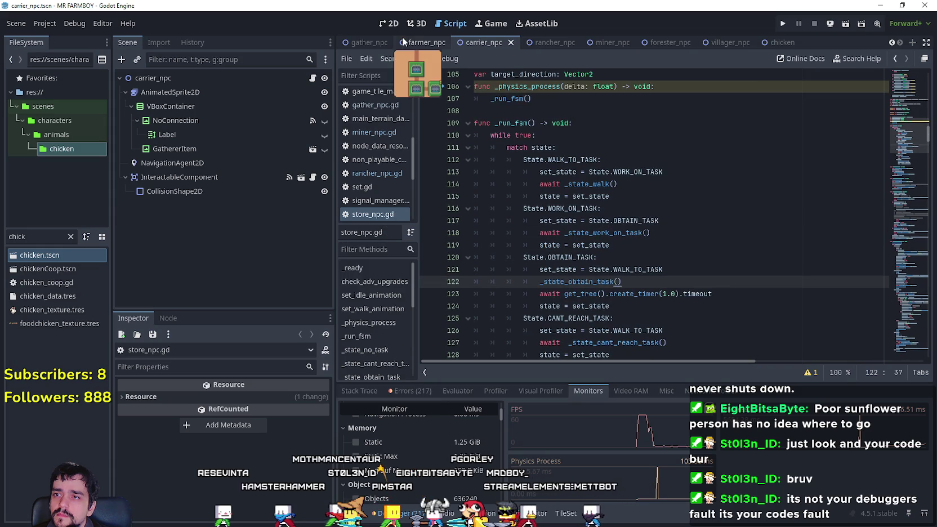
Add 'while true:' to base_npc.gd's _run_fsm and indent the match block beneath it
{"action": "left_click", "coordinate": [412, 42]}
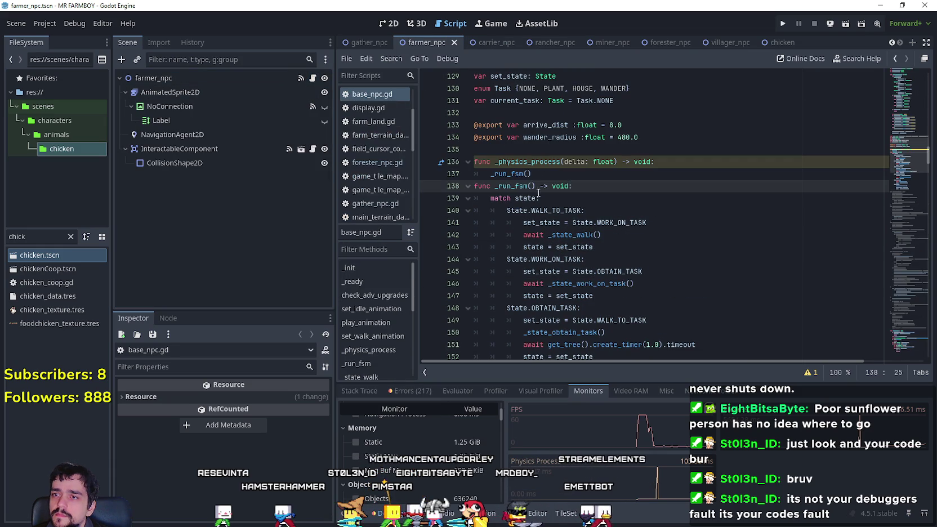
{"action": "key", "text": "Return"}
{"action": "type", "text": "while true:"}
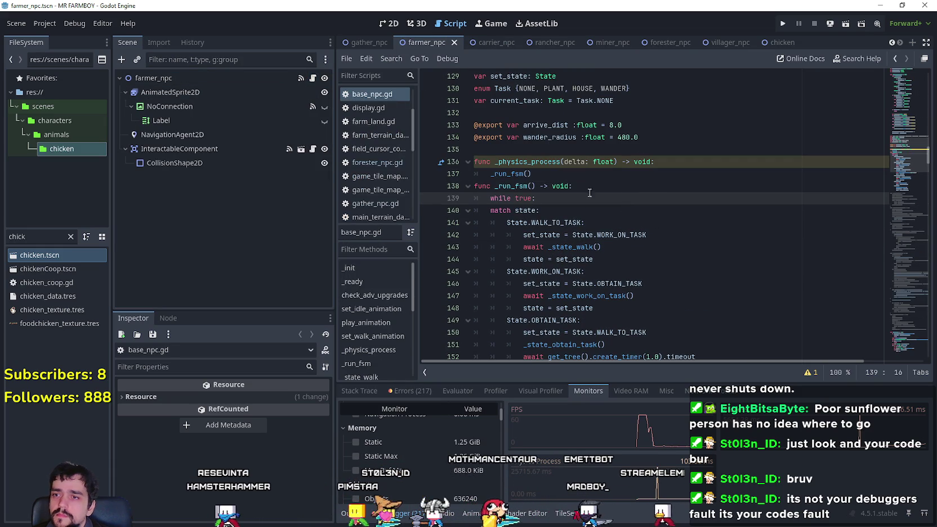
{"action": "left_click_drag", "start_coordinate": [484, 210], "coordinate": [523, 246]}
{"action": "scroll", "coordinate": [478, 186], "scroll_direction": "down", "scroll_amount": 1}
{"action": "mouse_move", "coordinate": [477, 173]}
{"action": "left_mouse_down"}
{"action": "mouse_move", "coordinate": [619, 338]}
{"action": "mouse_move", "coordinate": [725, 246]}
{"action": "mouse_move", "coordinate": [647, 263]}
{"action": "left_mouse_up"}
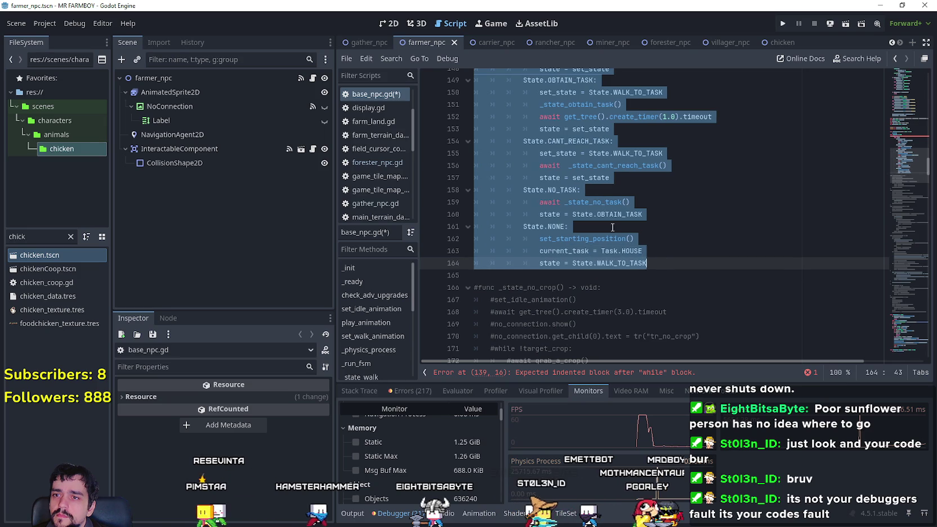
{"action": "scroll", "coordinate": [621, 231], "scroll_direction": "up", "scroll_amount": 7}
{"action": "left_click", "coordinate": [563, 214]}
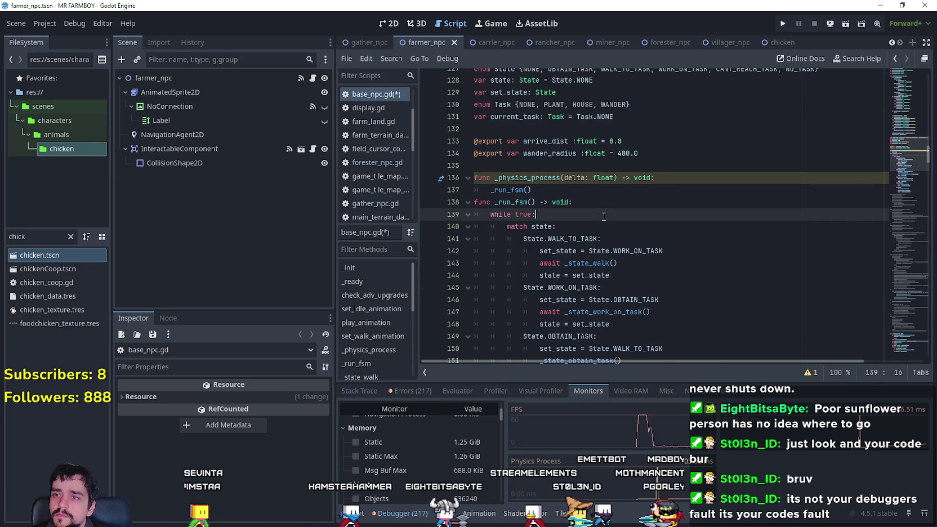
{"action": "left_click", "coordinate": [369, 41]}
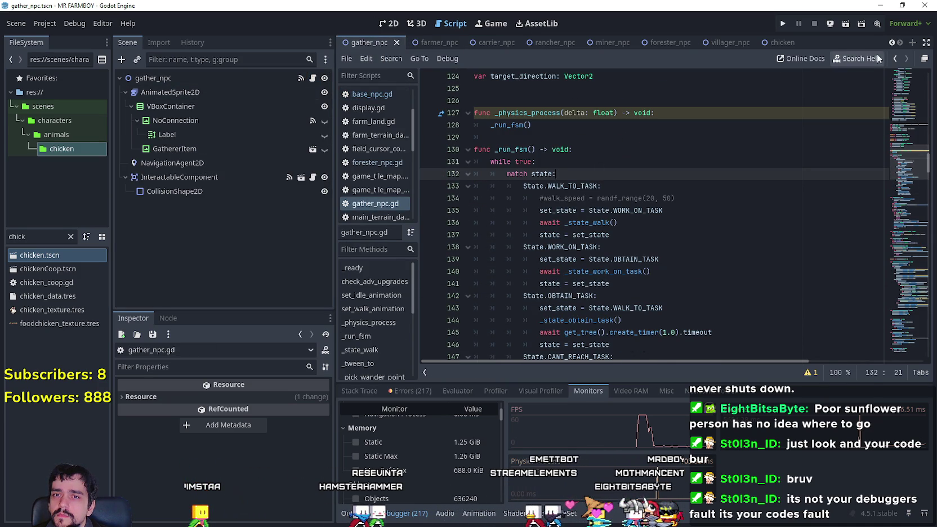
Open gather_npc.gd and delete the 'while true:' line from _run_fsm
{"action": "left_click", "coordinate": [891, 43]}
{"action": "left_click", "coordinate": [891, 43]}
{"action": "left_click", "coordinate": [313, 79]}
{"action": "scroll", "coordinate": [594, 173], "scroll_direction": "down", "scroll_amount": 2}
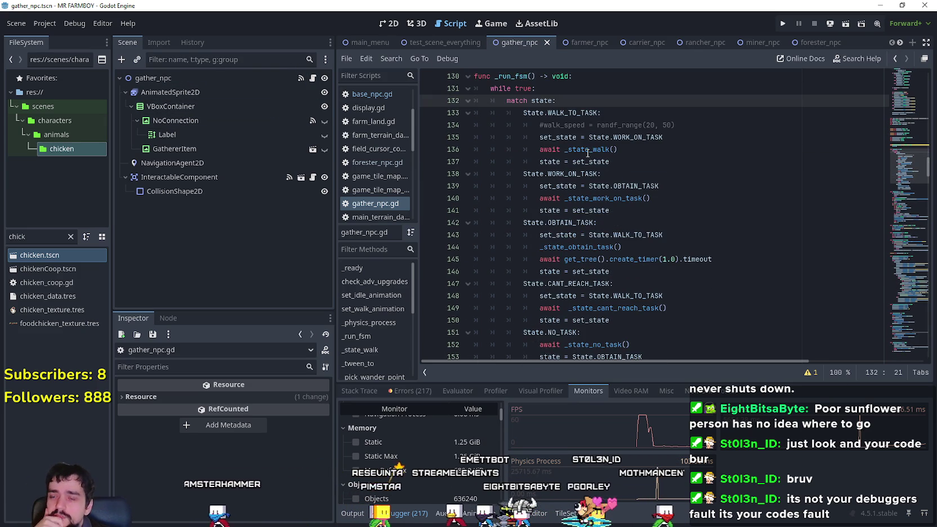
{"action": "scroll", "coordinate": [588, 157], "scroll_direction": "up", "scroll_amount": 1}
{"action": "left_click", "coordinate": [561, 126]}
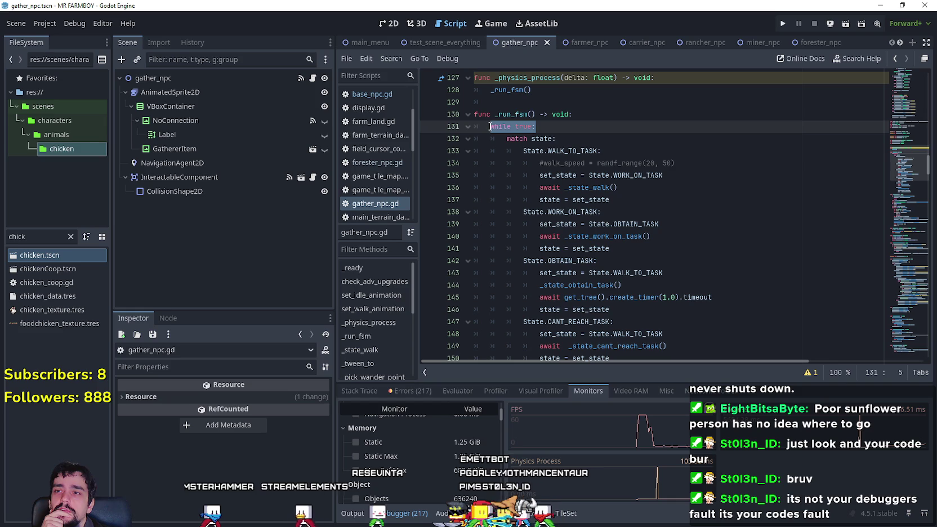
{"action": "left_click", "coordinate": [611, 199]}
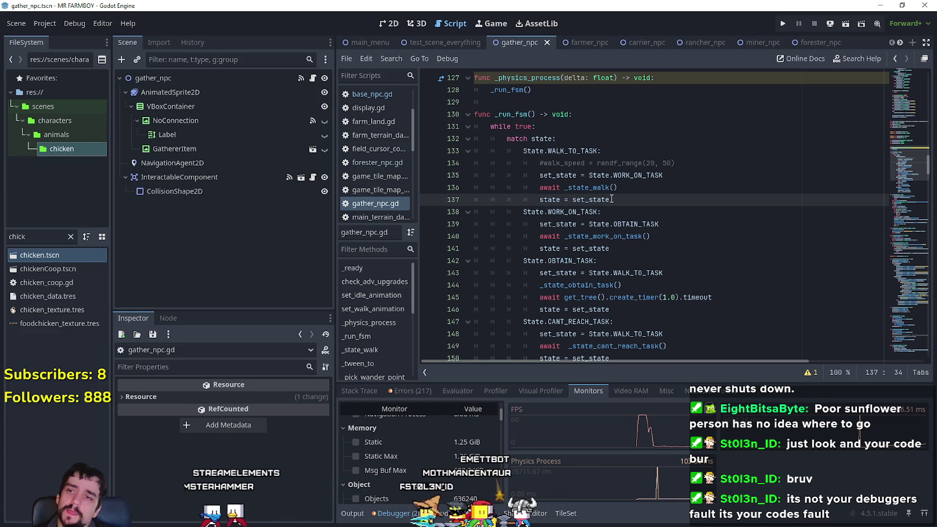
{"action": "key", "text": "ctrl+z"}
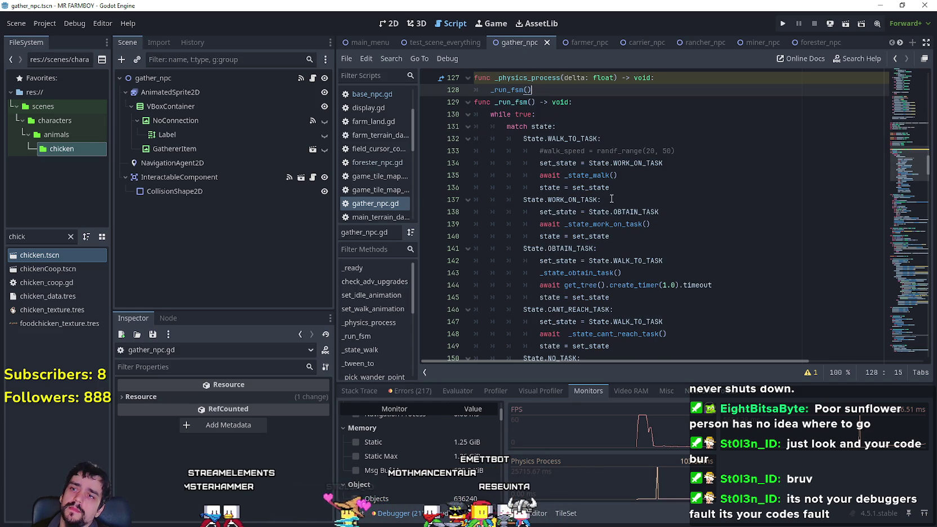
{"action": "key", "text": "ctrl+y"}
{"action": "left_click_drag", "start_coordinate": [536, 126], "coordinate": [572, 113]}
{"action": "key", "text": "BackSpace"}
Dedent the match block and remaining state branches one level, then save gather_npc.gd
{"action": "scroll", "coordinate": [619, 225], "scroll_direction": "down", "scroll_amount": 6}
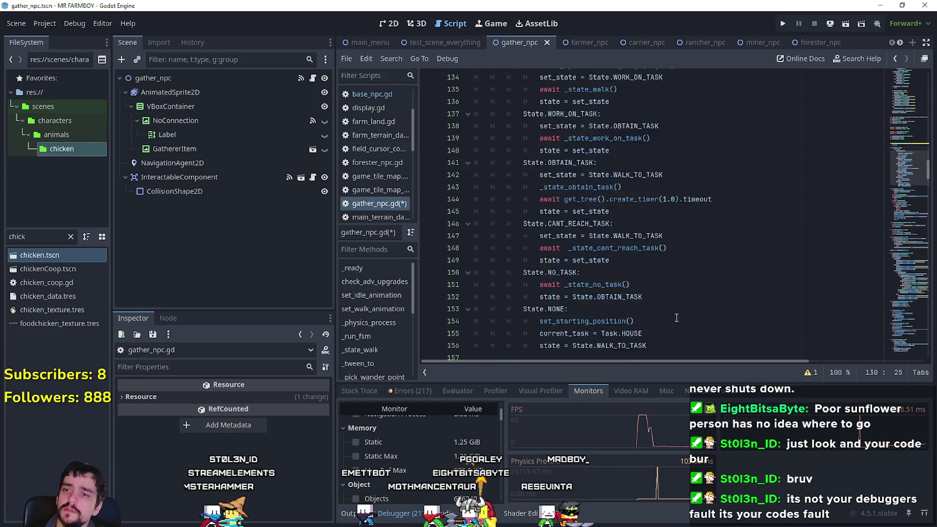
{"action": "mouse_move", "coordinate": [675, 250]}
{"action": "left_mouse_down"}
{"action": "mouse_move", "coordinate": [619, 210]}
{"action": "mouse_move", "coordinate": [604, 165]}
{"action": "left_mouse_up"}
{"action": "scroll", "coordinate": [644, 224], "scroll_direction": "up", "scroll_amount": 5}
{"action": "scroll", "coordinate": [643, 224], "scroll_direction": "up", "scroll_amount": 2}
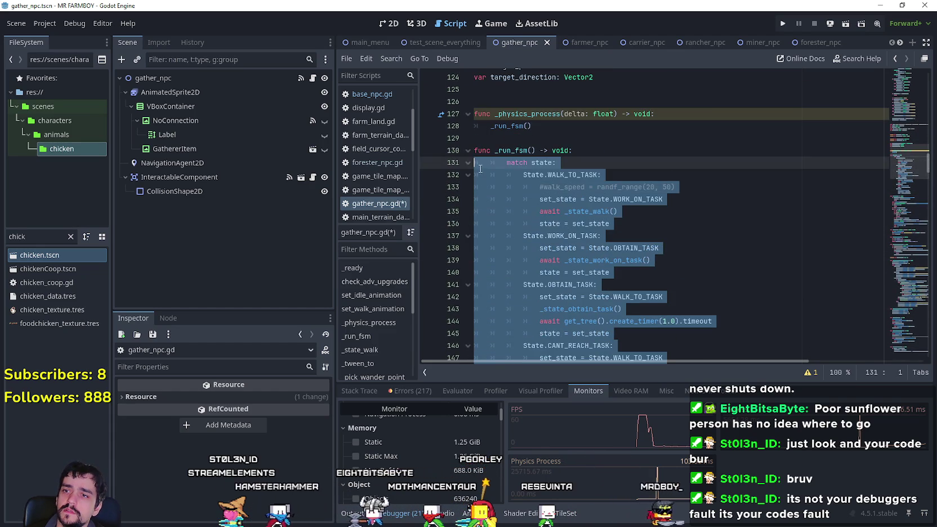
{"action": "key", "text": "shift+Tab"}
{"action": "left_click", "coordinate": [622, 160]}
{"action": "scroll", "coordinate": [674, 251], "scroll_direction": "down", "scroll_amount": 6}
{"action": "mouse_move", "coordinate": [674, 251]}
{"action": "left_mouse_down"}
{"action": "mouse_move", "coordinate": [653, 237]}
{"action": "mouse_move", "coordinate": [507, 208]}
{"action": "mouse_move", "coordinate": [480, 193]}
{"action": "left_mouse_up"}
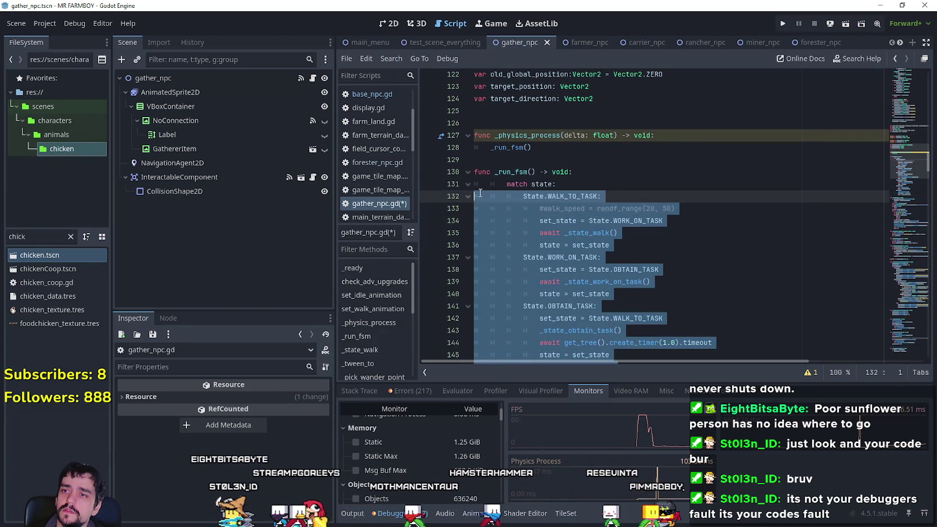
{"action": "key", "text": "shift+Tab"}
{"action": "left_click", "coordinate": [595, 193]}
{"action": "key", "text": "ctrl+s"}
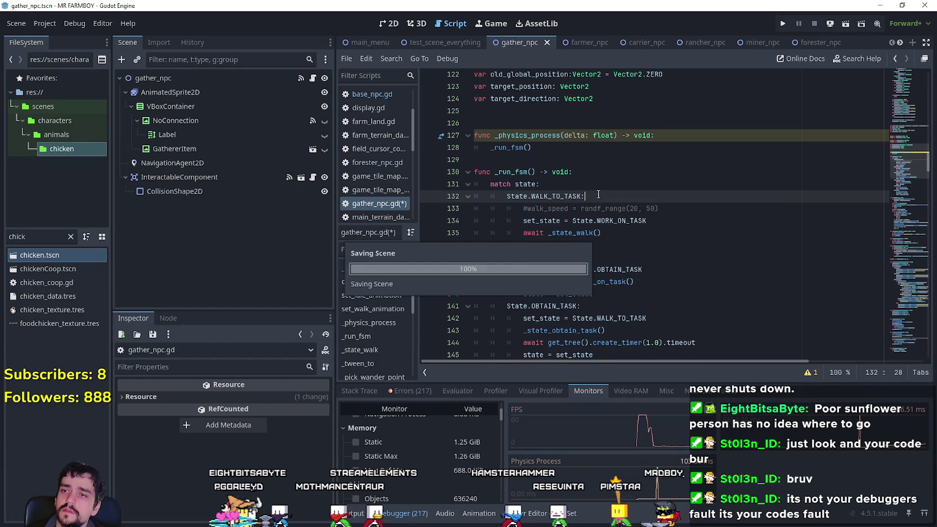
{"action": "left_click", "coordinate": [596, 43]}
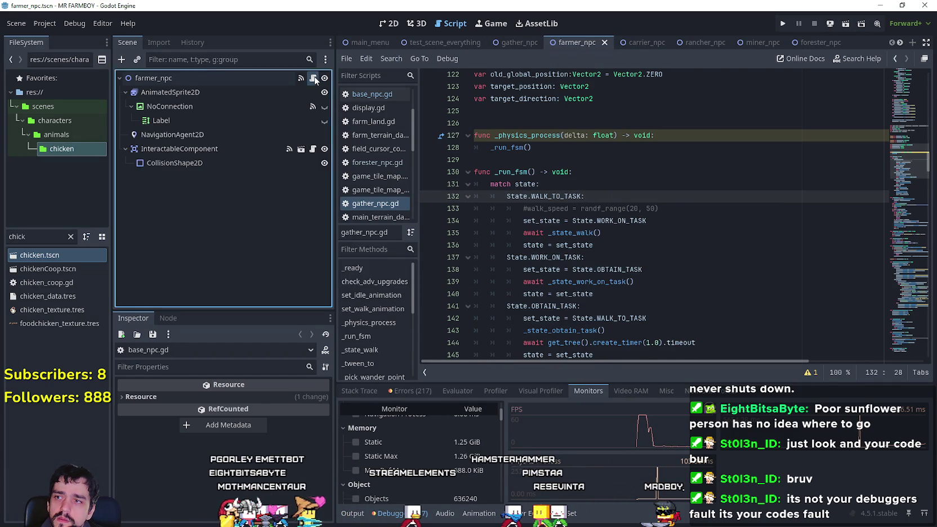
Remove the leftover loop line from base_npc.gd's _run_fsm and save it
{"action": "left_click", "coordinate": [314, 79]}
{"action": "scroll", "coordinate": [585, 211], "scroll_direction": "up", "scroll_amount": 5}
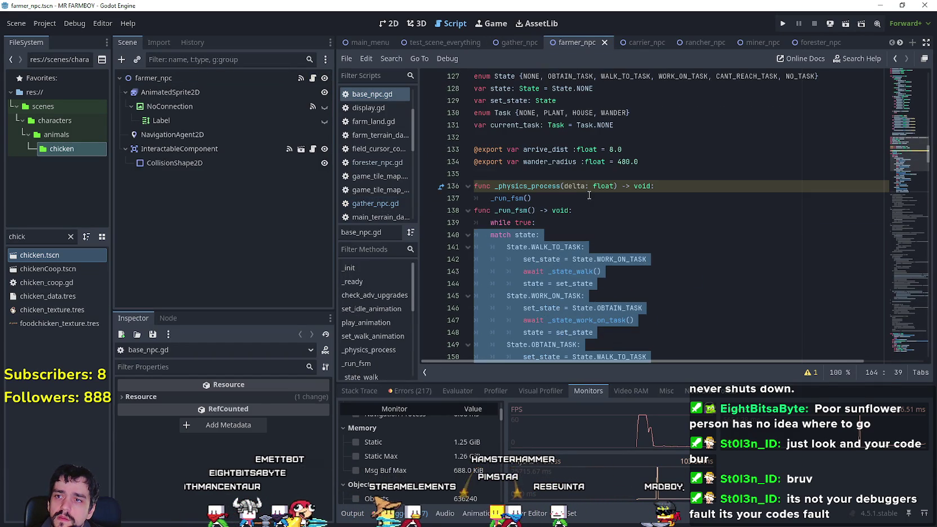
{"action": "left_click", "coordinate": [588, 222]}
{"action": "key", "text": "ctrl+z"}
{"action": "key", "text": "ctrl+s"}
Remove the while true loop line and blank line from store_npc.gd, then save
{"action": "left_click", "coordinate": [632, 44]}
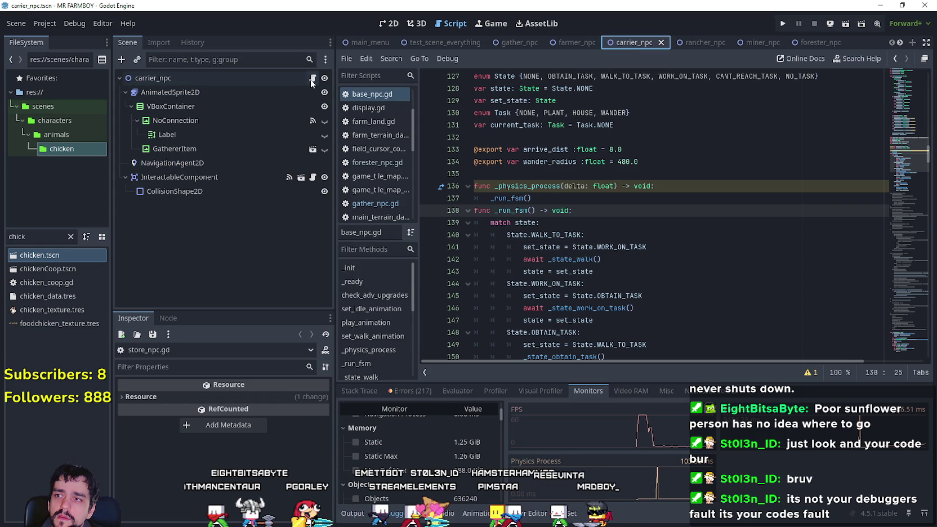
{"action": "left_click", "coordinate": [313, 79]}
{"action": "key", "text": "ctrl+z"}
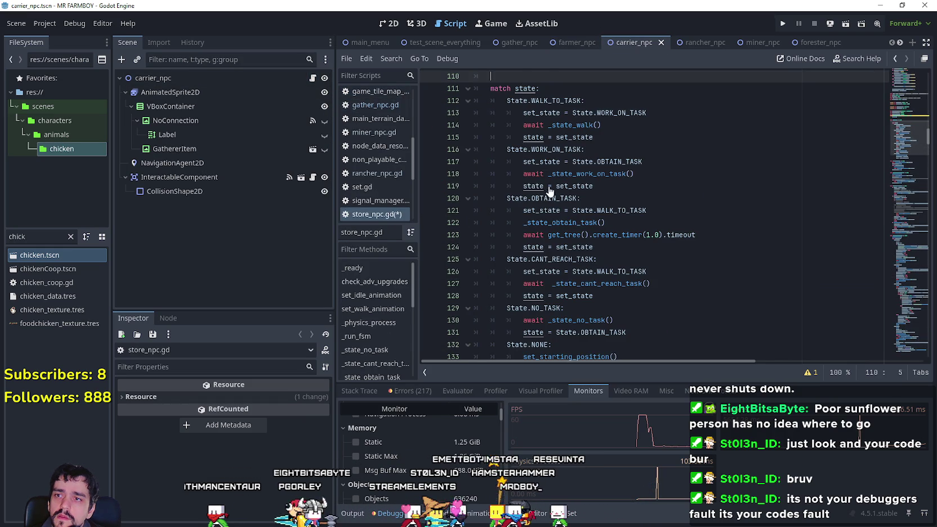
{"action": "key", "text": "BackSpace"}
{"action": "key", "text": "ctrl+s"}
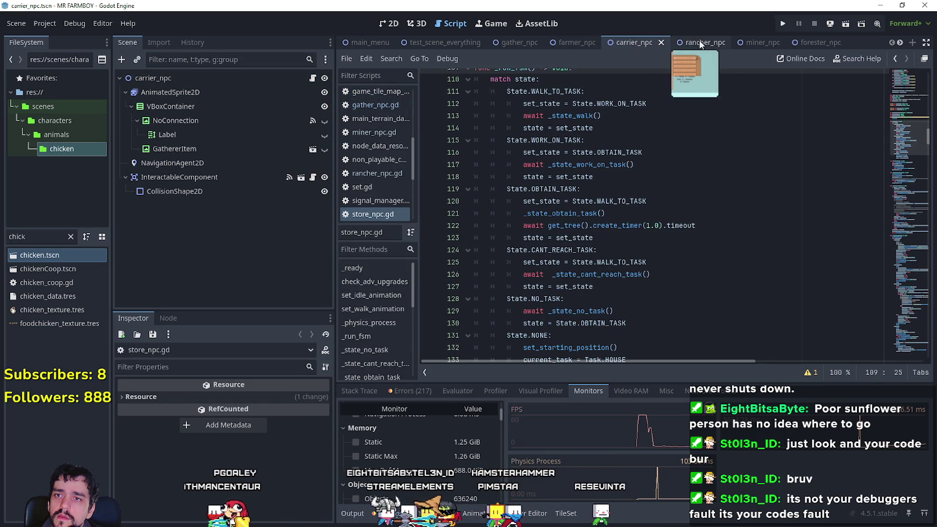
Strip the while true loop from rancher_npc.gd, dedenting its state branches, and save
{"action": "left_click", "coordinate": [699, 44]}
{"action": "left_click", "coordinate": [312, 79]}
{"action": "key", "text": "ctrl+z"}
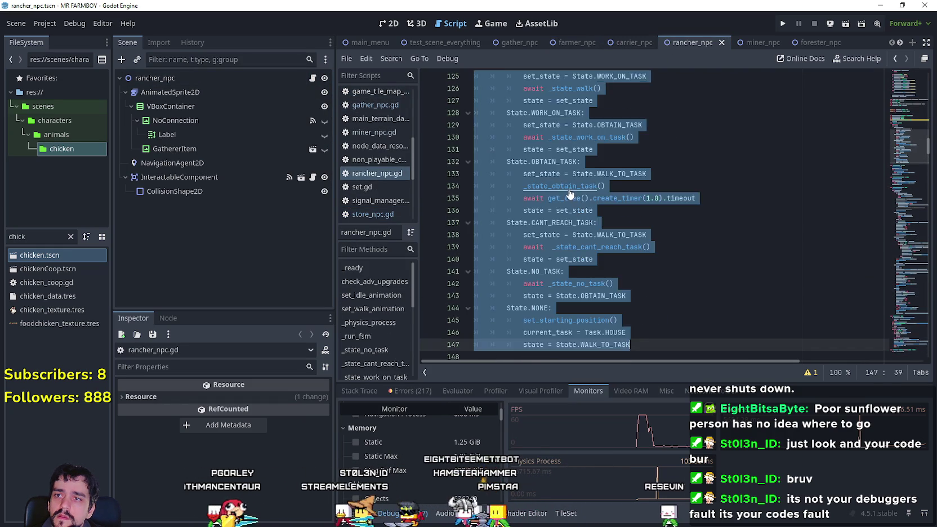
{"action": "key", "text": "ctrl+z"}
{"action": "key", "text": "ctrl+z"}
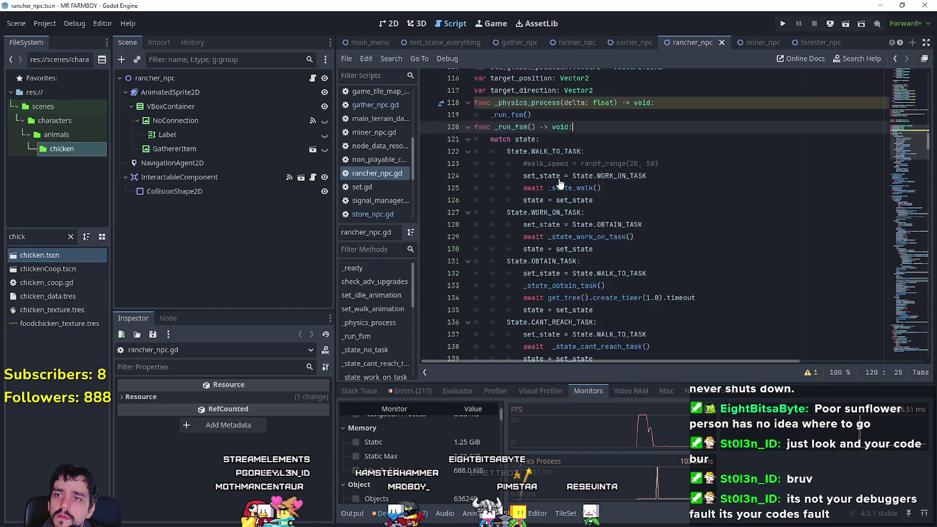
{"action": "scroll", "coordinate": [560, 184], "scroll_direction": "up", "scroll_amount": 2}
{"action": "key", "text": "ctrl+s"}
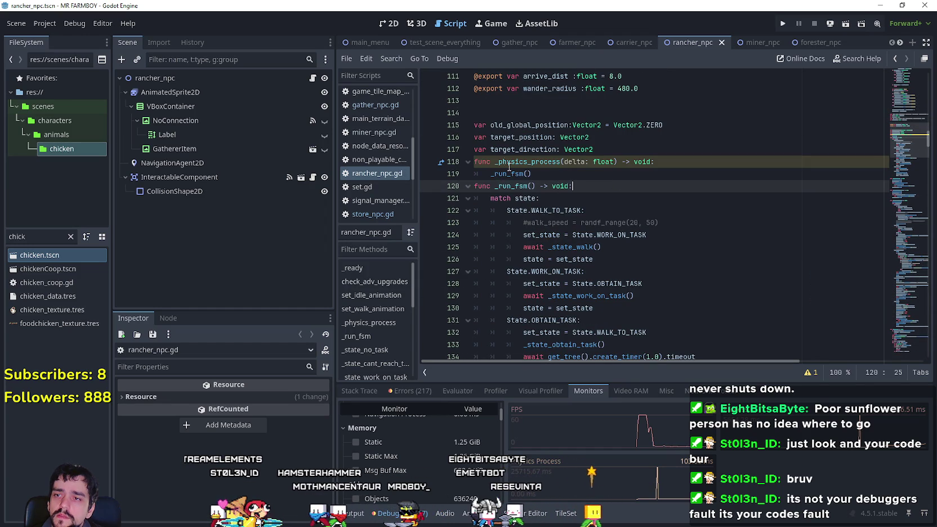
{"action": "left_click_drag", "start_coordinate": [507, 209], "coordinate": [621, 207]}
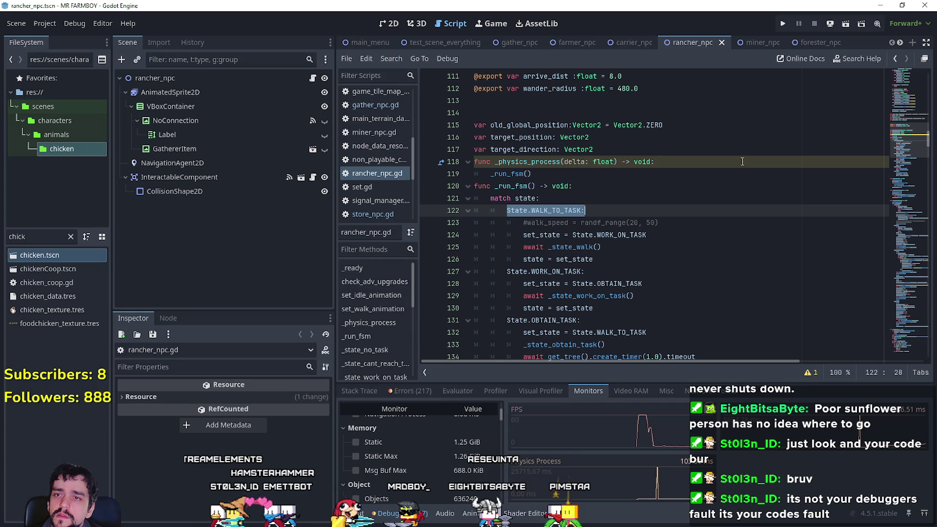
{"action": "left_click", "coordinate": [760, 42]}
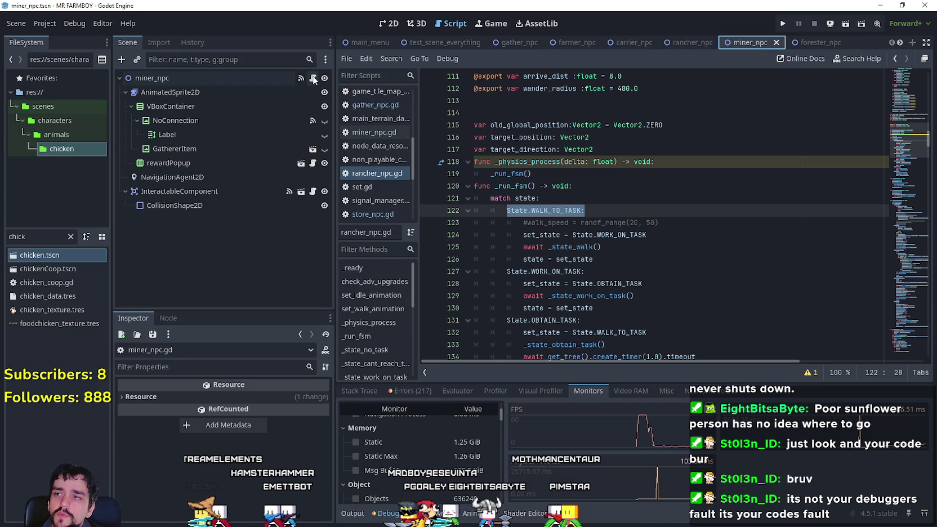
Remove the while true loop and leftover blank line from the miner and forester NPC scripts
{"action": "left_click", "coordinate": [312, 78]}
{"action": "key", "text": "ctrl+z"}
{"action": "key", "text": "ctrl+z"}
{"action": "key", "text": "ctrl+z"}
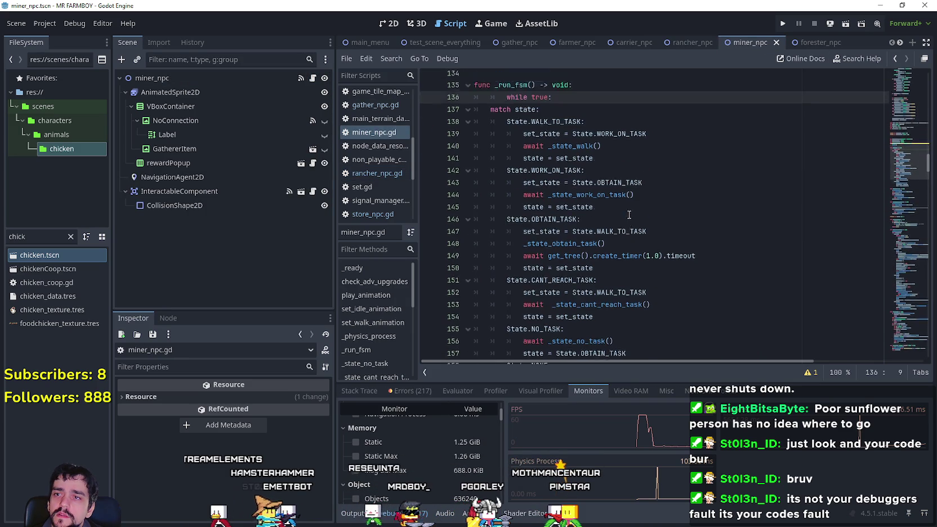
{"action": "key", "text": "BackSpace"}
{"action": "key", "text": "BackSpace"}
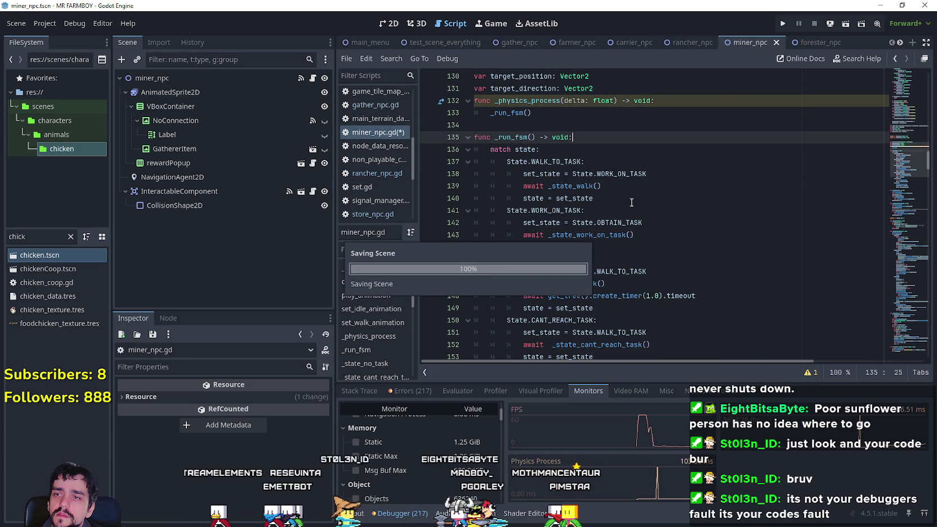
{"action": "left_click", "coordinate": [815, 48]}
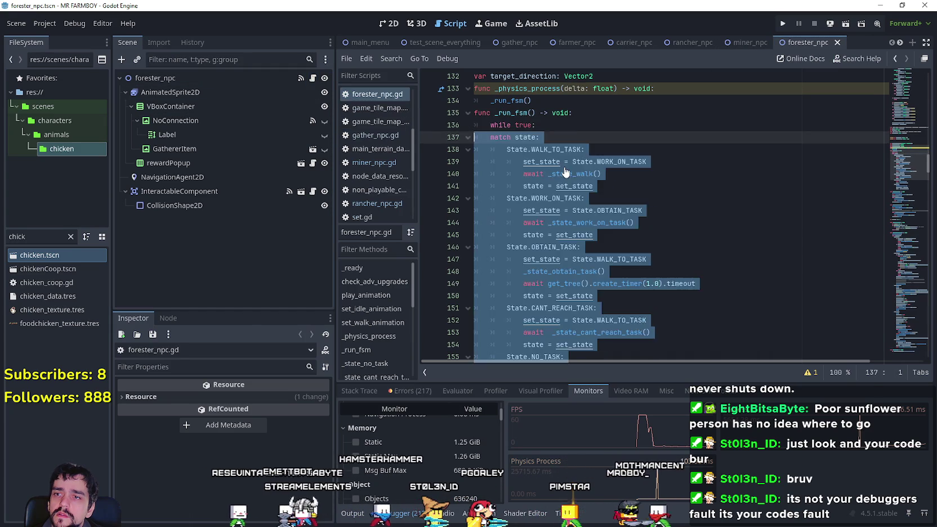
{"action": "key", "text": "ctrl+z"}
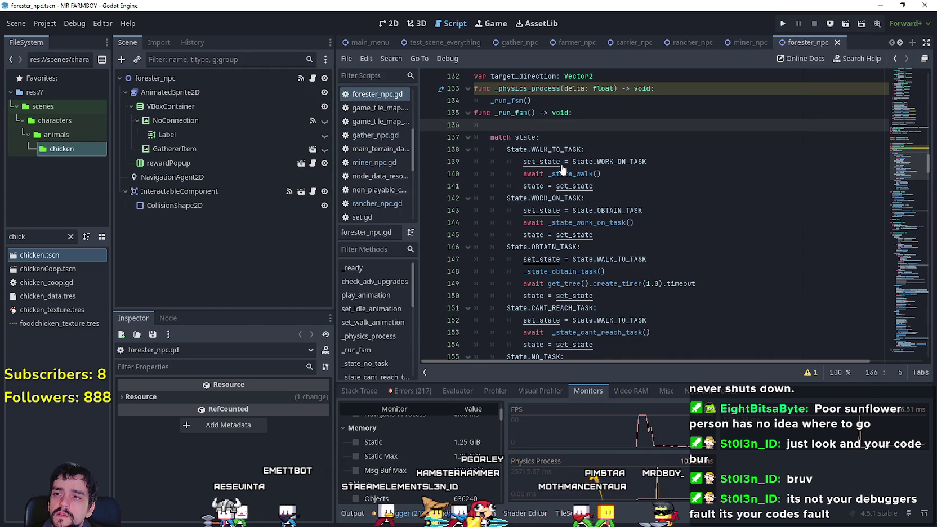
{"action": "key", "text": "ctrl+z"}
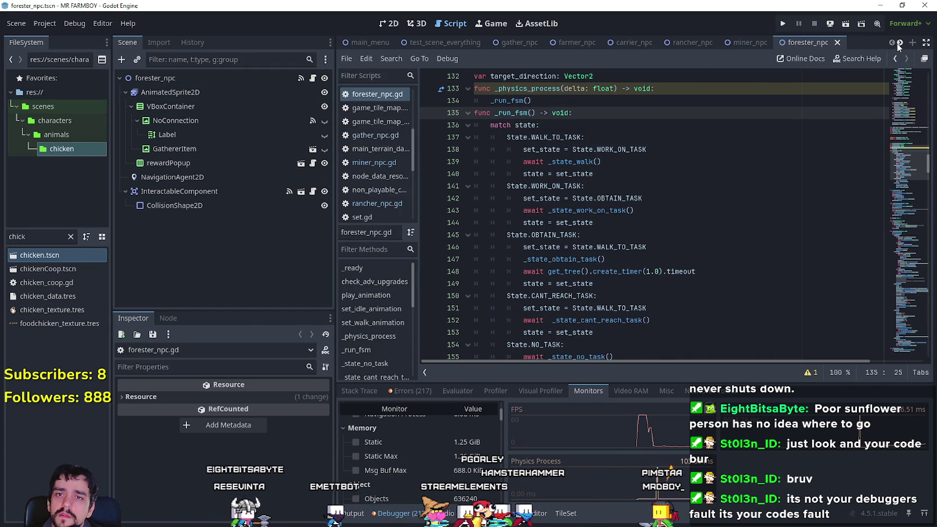
{"action": "scroll", "coordinate": [766, 44], "scroll_direction": "down", "scroll_amount": 2}
Revert the unsaved indent change to _run_fsm in villager_npc
{"action": "left_click", "coordinate": [717, 42]}
{"action": "scroll", "coordinate": [619, 225], "scroll_direction": "down", "scroll_amount": 5}
{"action": "mouse_move", "coordinate": [626, 351]}
{"action": "left_mouse_down"}
{"action": "mouse_move", "coordinate": [507, 271]}
{"action": "mouse_move", "coordinate": [611, 258]}
{"action": "mouse_move", "coordinate": [480, 210]}
{"action": "left_mouse_up"}
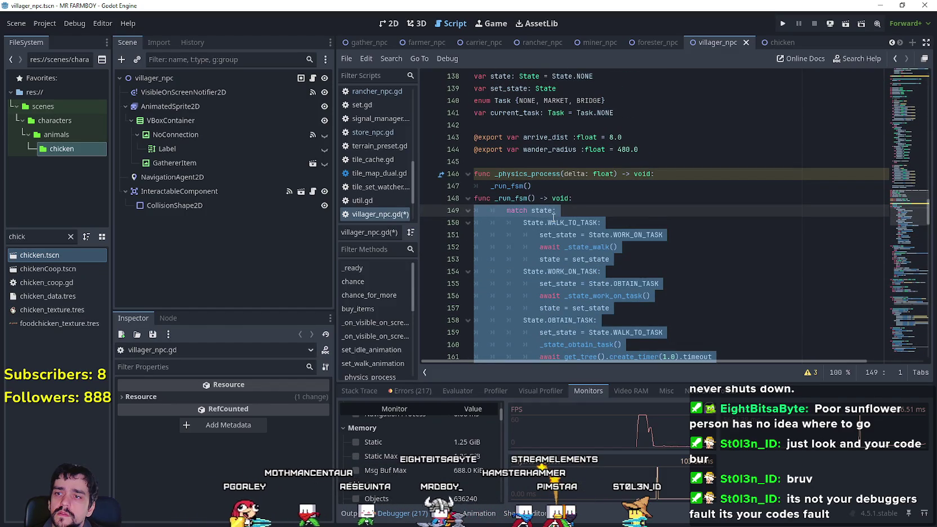
{"action": "key", "text": "ctrl+z"}
Open the chicken's animalNPC.gd at _run_fsm, save it, and launch the game
{"action": "left_click", "coordinate": [769, 42]}
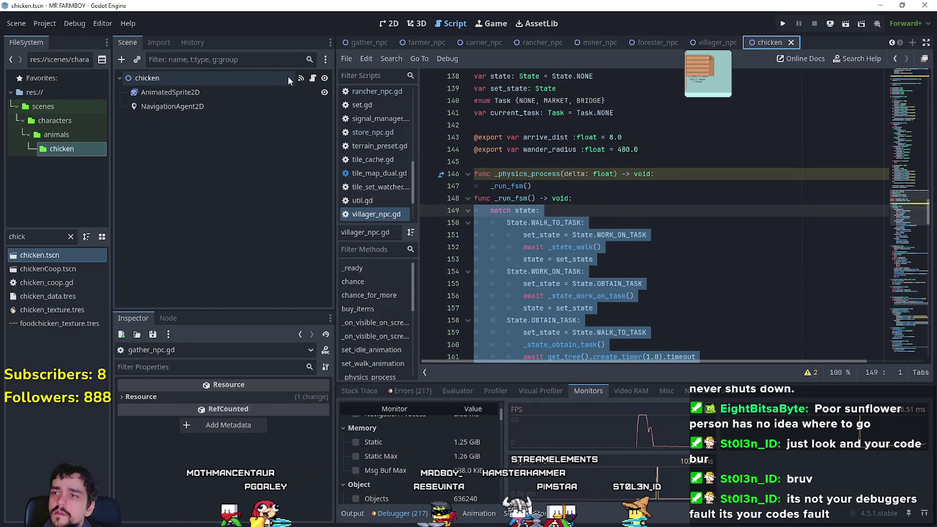
{"action": "left_click", "coordinate": [313, 77]}
{"action": "left_click", "coordinate": [557, 162]}
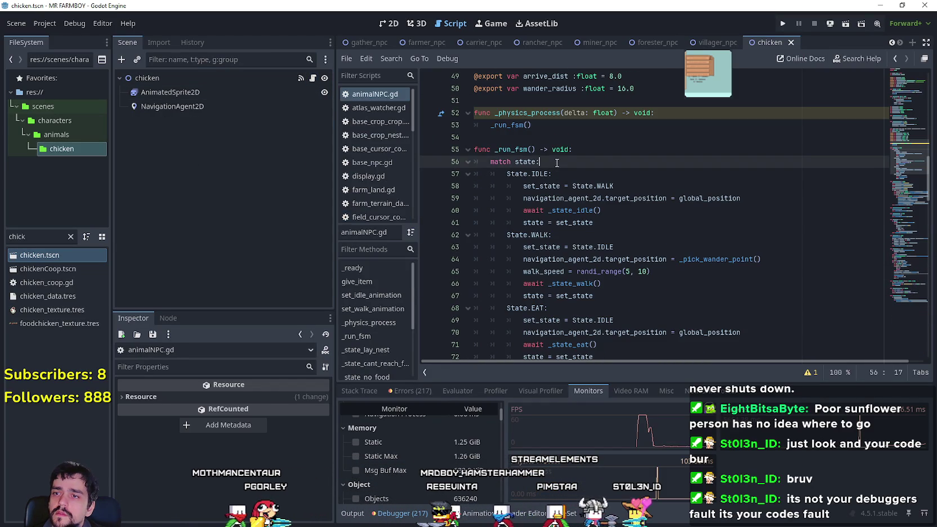
{"action": "left_click", "coordinate": [587, 148]}
{"action": "key", "text": "Up"}
{"action": "key", "text": "ctrl+s"}
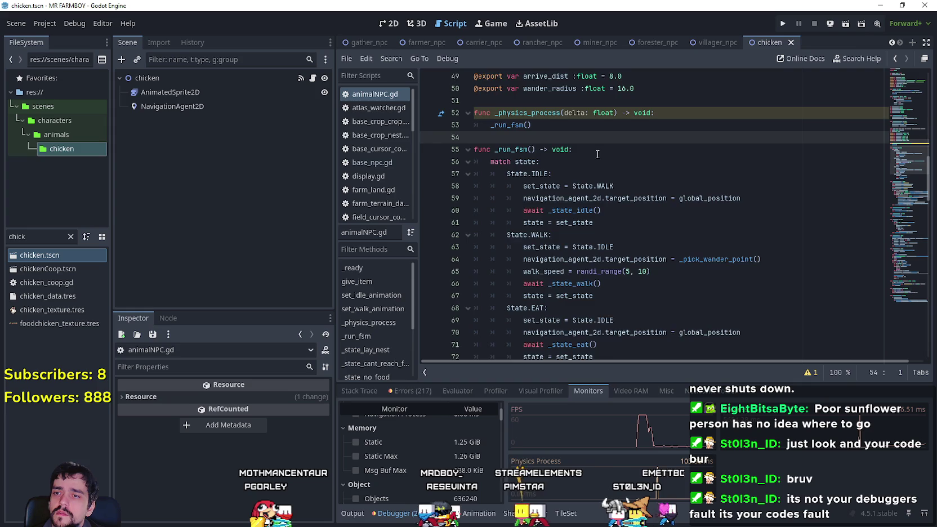
{"action": "scroll", "coordinate": [596, 154], "scroll_direction": "down", "scroll_amount": 2}
{"action": "left_click", "coordinate": [782, 23]}
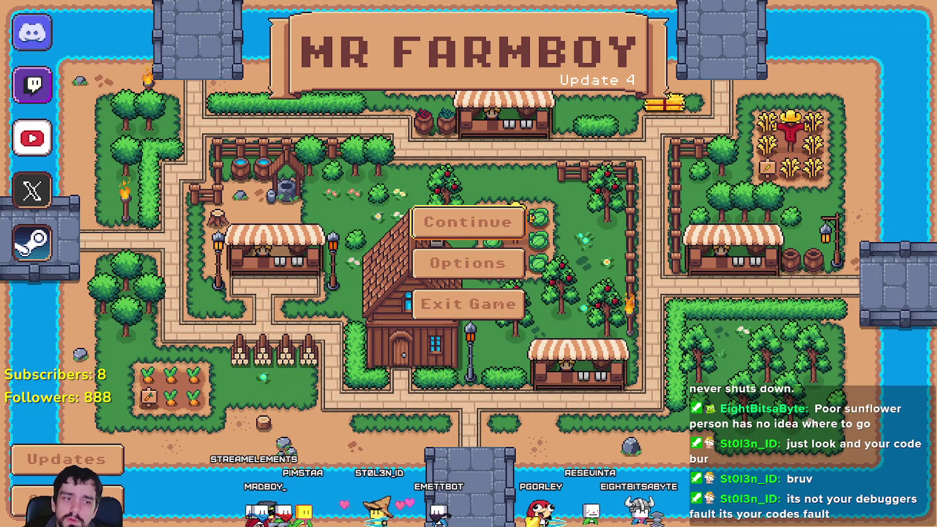
Close the game, show the performance monitors, then relaunch and load the Save 2 farm
{"action": "key", "text": "F8"}
{"action": "left_click", "coordinate": [422, 513]}
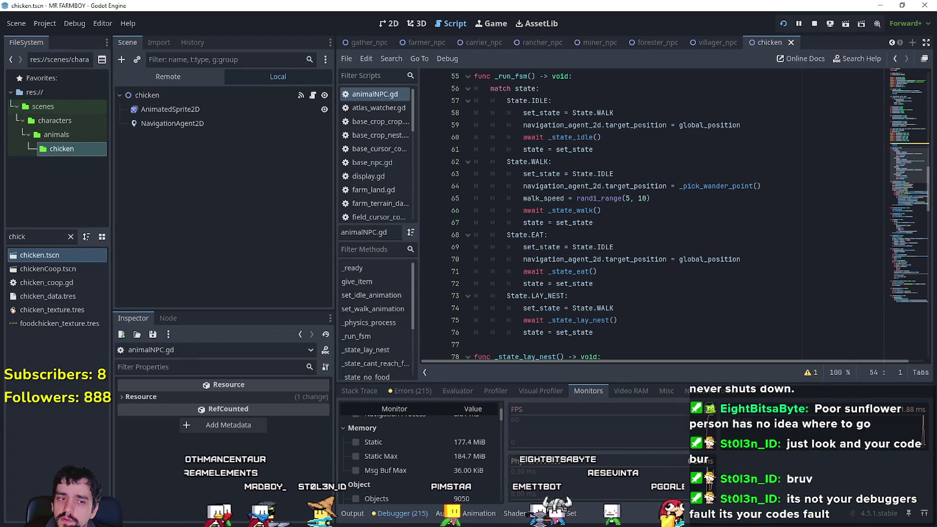
{"action": "key", "text": "F5"}
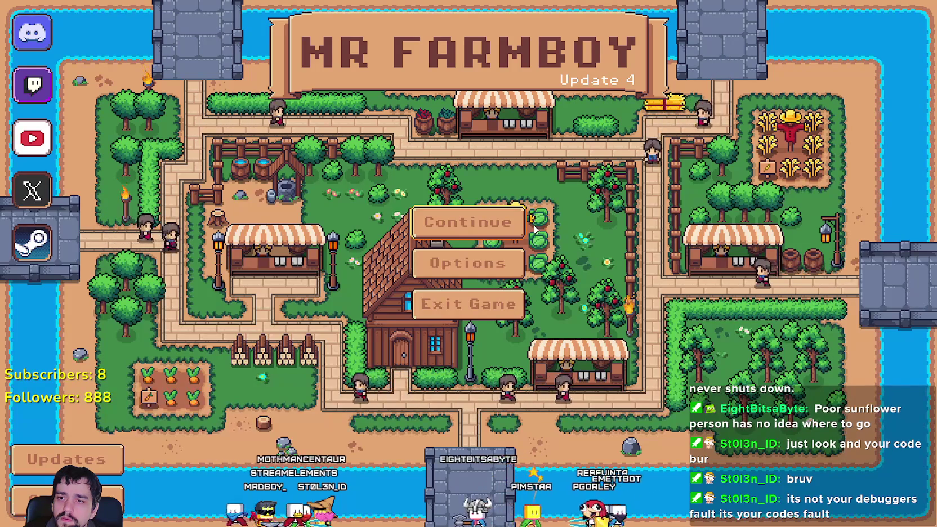
{"action": "left_click", "coordinate": [466, 221]}
{"action": "left_click", "coordinate": [462, 242]}
{"action": "left_click", "coordinate": [401, 259]}
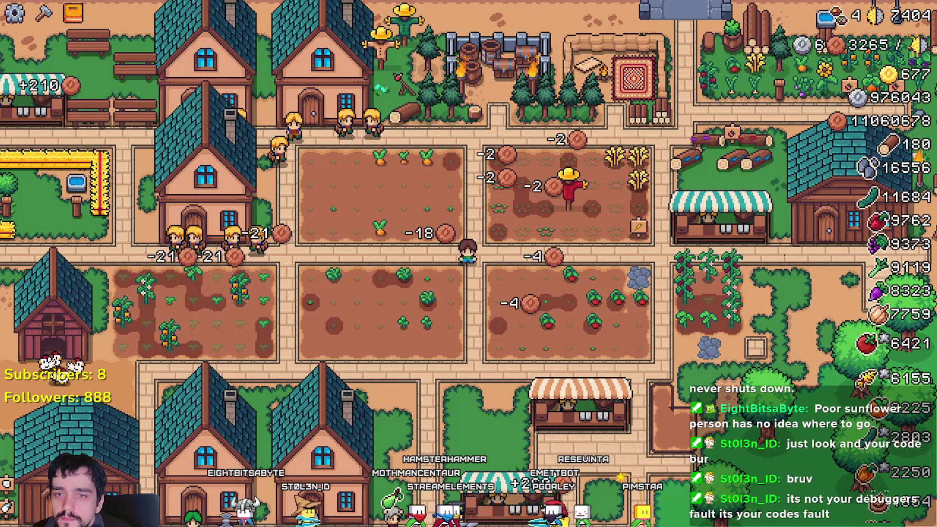
{"action": "key", "text": "alt+Tab"}
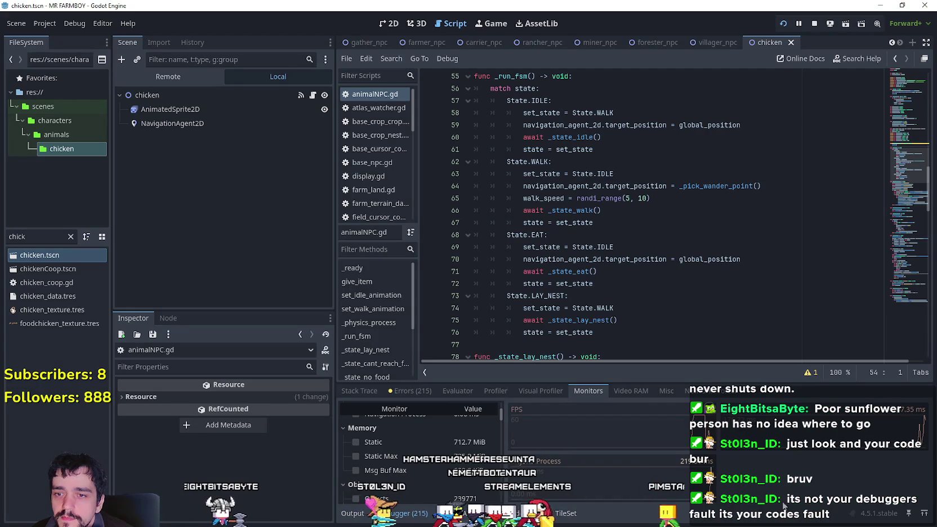
Record a profiling session of the running game in the Profiler, with a taller debugger panel
{"action": "left_click", "coordinate": [633, 391]}
{"action": "left_click", "coordinate": [540, 391]}
{"action": "left_click", "coordinate": [494, 391]}
{"action": "left_click", "coordinate": [364, 410]}
{"action": "left_click_drag", "start_coordinate": [563, 379], "coordinate": [582, 169]}
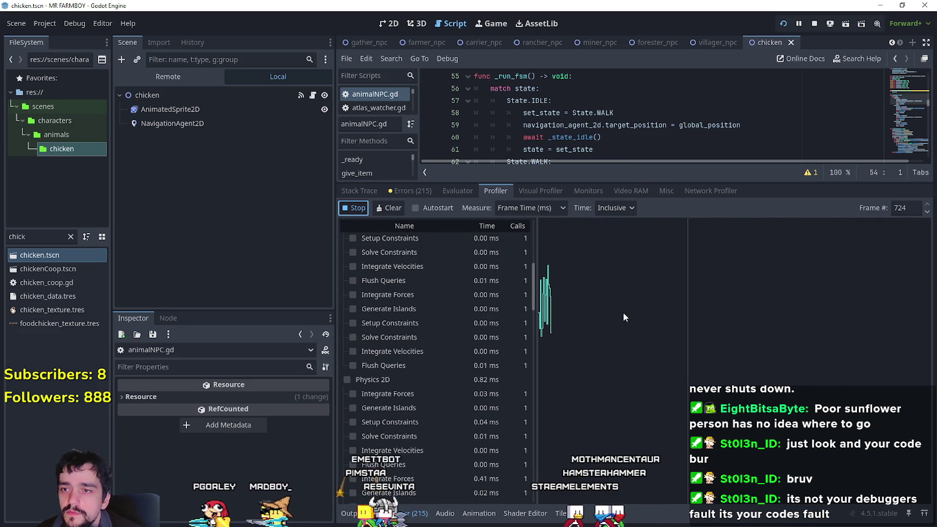
{"action": "left_click", "coordinate": [365, 206]}
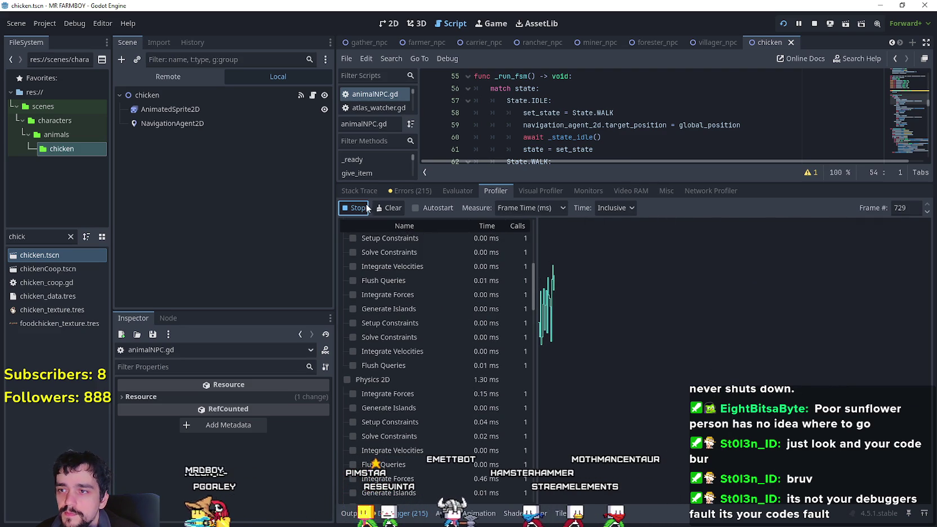
Inspect frame 720's script function costs, finding villager_npc._state_walk highest at 120 ms
{"action": "left_click", "coordinate": [548, 270]}
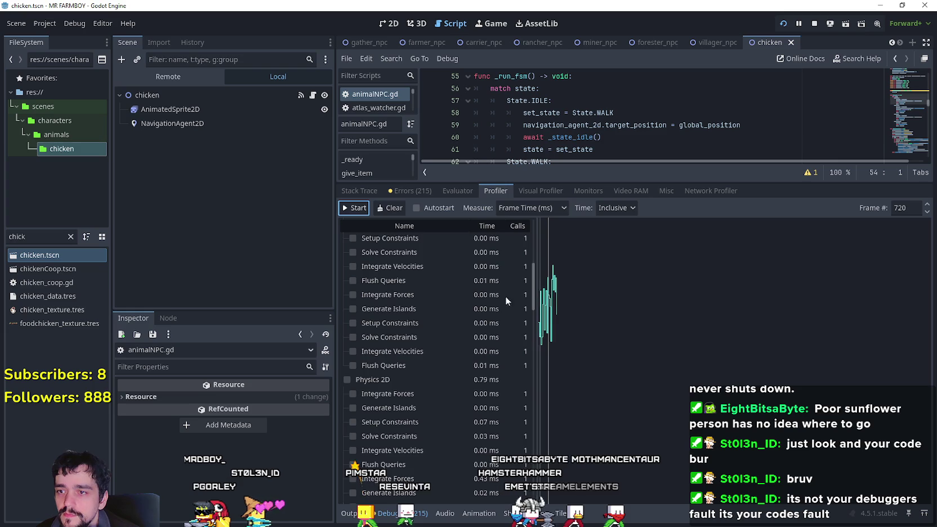
{"action": "scroll", "coordinate": [461, 306], "scroll_direction": "down", "scroll_amount": 3}
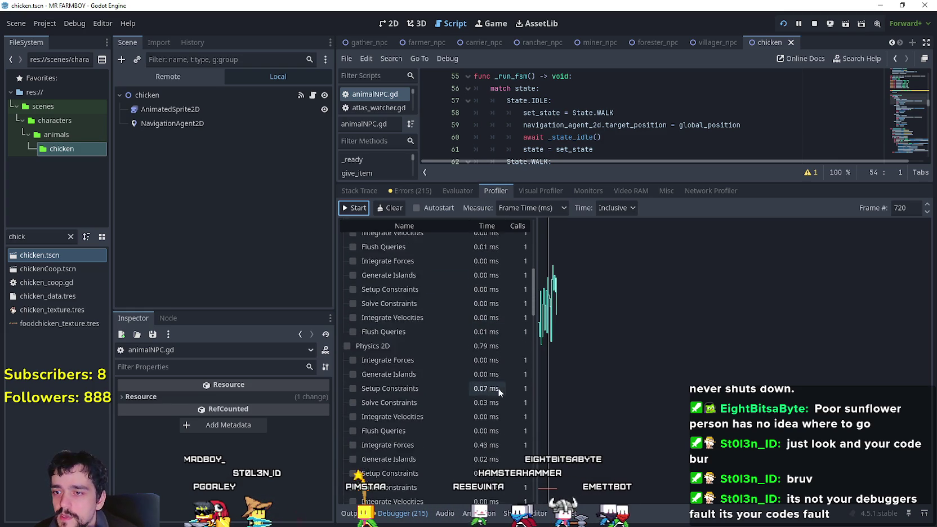
{"action": "scroll", "coordinate": [507, 364], "scroll_direction": "up", "scroll_amount": 5}
{"action": "scroll", "coordinate": [458, 283], "scroll_direction": "down", "scroll_amount": 6}
{"action": "scroll", "coordinate": [435, 334], "scroll_direction": "down", "scroll_amount": 6}
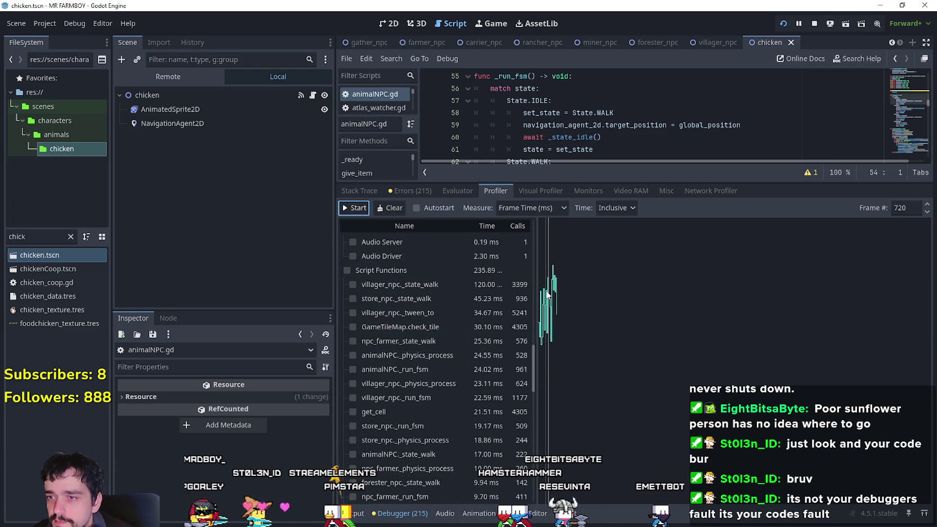
{"action": "left_click_drag", "start_coordinate": [535, 295], "coordinate": [610, 298]}
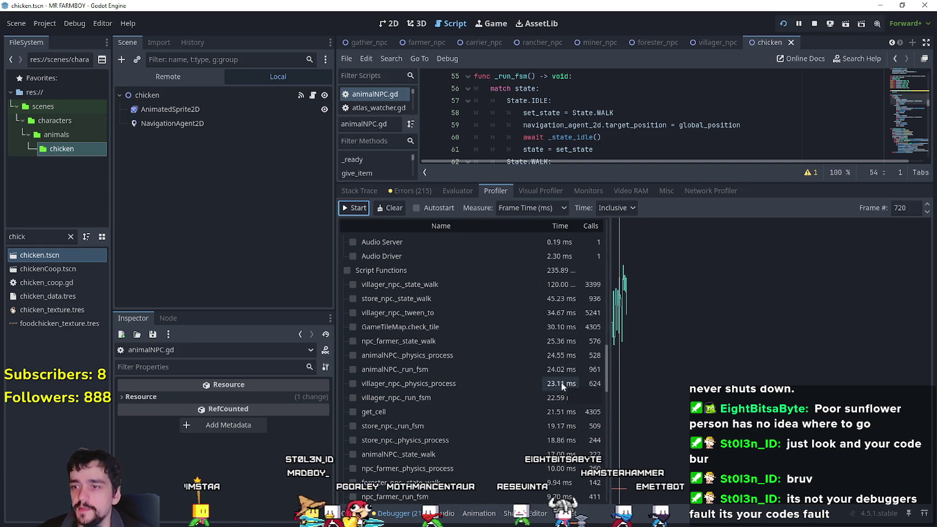
{"action": "scroll", "coordinate": [567, 376], "scroll_direction": "down", "scroll_amount": 3}
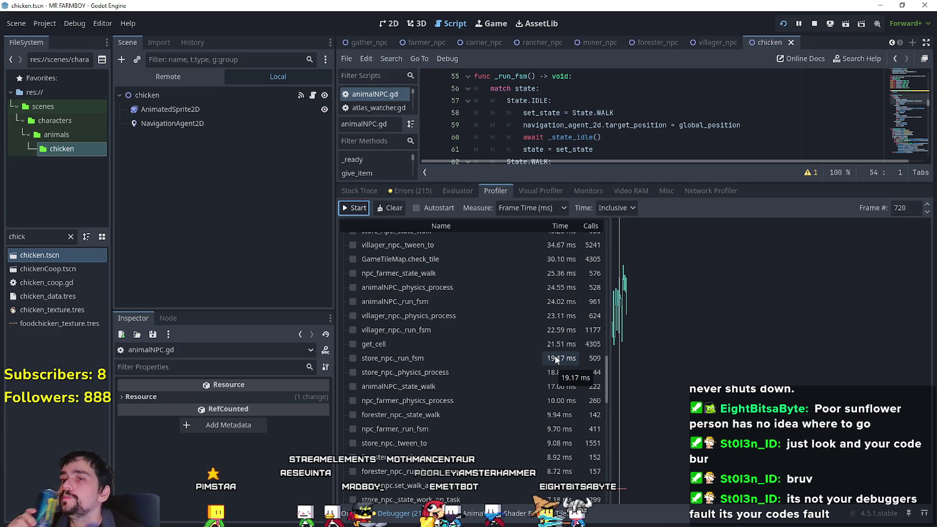
{"action": "mouse_move", "coordinate": [599, 180]}
{"action": "left_mouse_down"}
{"action": "mouse_move", "coordinate": [599, 394]}
{"action": "mouse_move", "coordinate": [599, 381]}
{"action": "left_mouse_up"}
{"action": "double_click", "coordinate": [542, 196]}
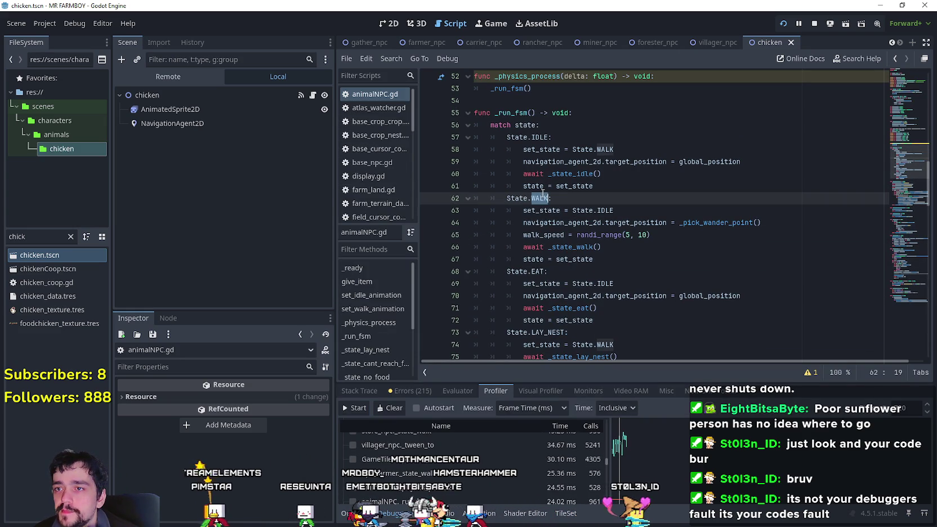
Stop the game, then remove _physics_process from animalNPC.gd and nest the match block in a while true loop
{"action": "left_click", "coordinate": [525, 125]}
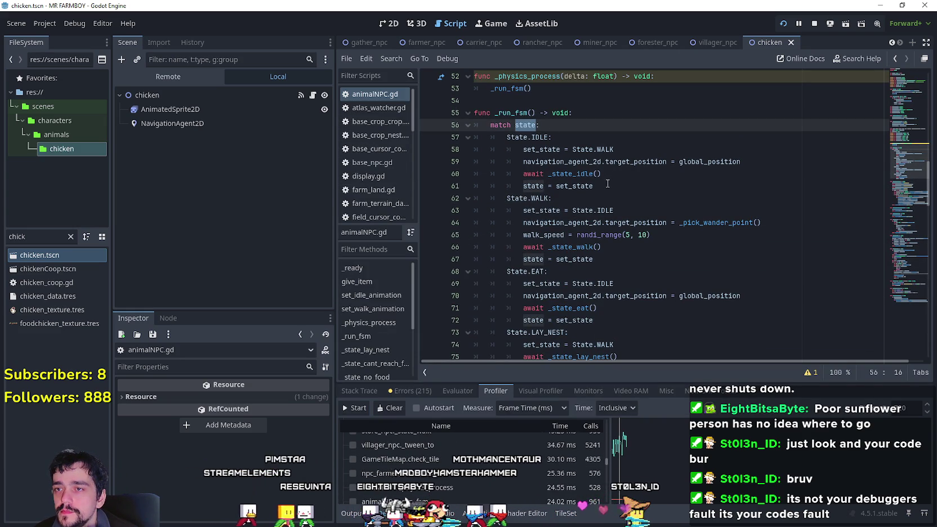
{"action": "left_click", "coordinate": [811, 24]}
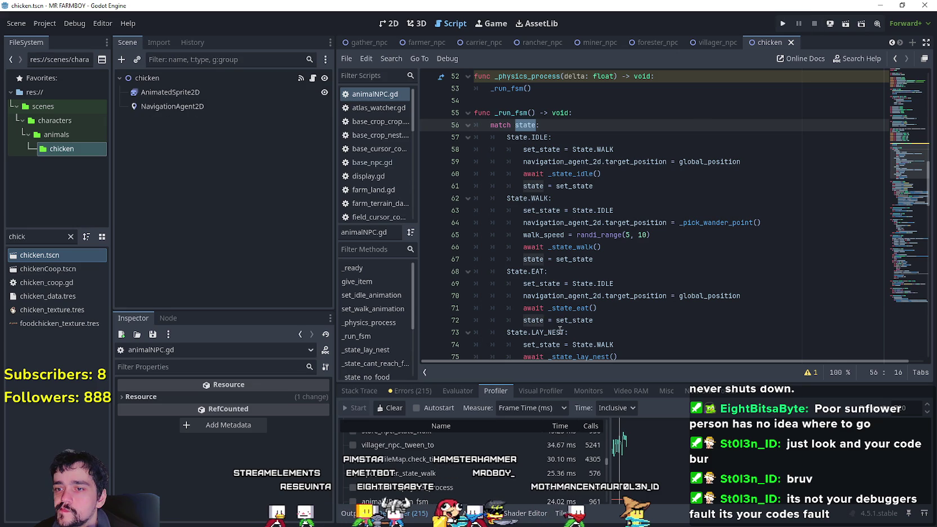
{"action": "left_click", "coordinate": [581, 203]}
{"action": "scroll", "coordinate": [698, 168], "scroll_direction": "down", "scroll_amount": 1}
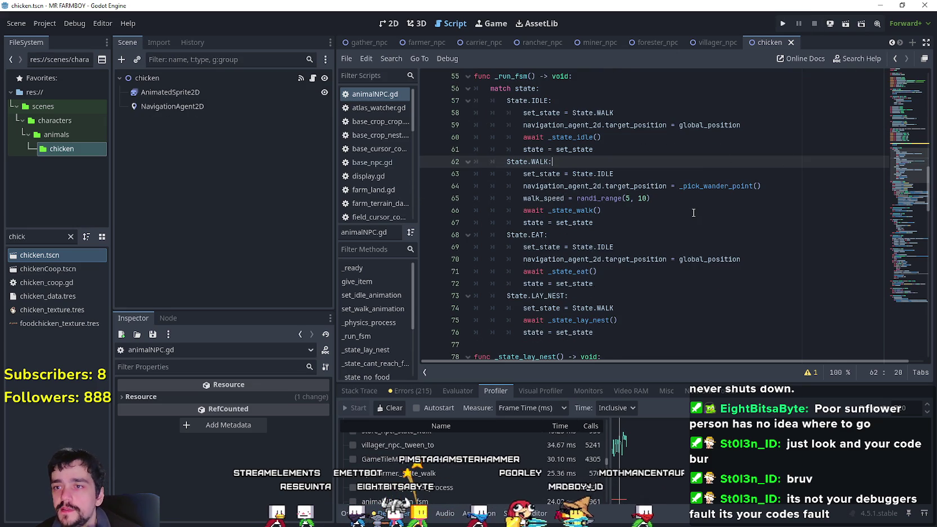
{"action": "key", "text": "Up"}
{"action": "key", "text": "Up"}
{"action": "key", "text": "Up"}
{"action": "key", "text": "Down"}
{"action": "key", "text": "Down"}
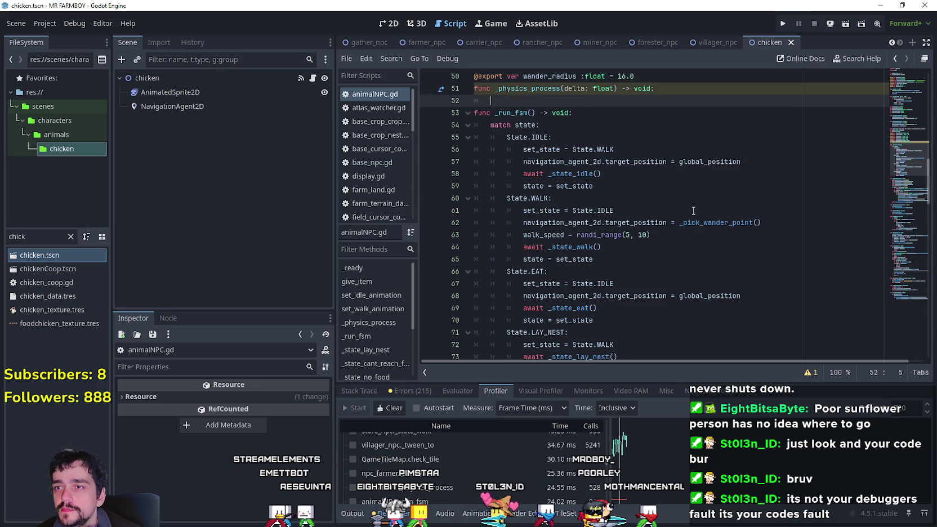
{"action": "key", "text": "ctrl+z"}
{"action": "key", "text": "ctrl+z"}
{"action": "key", "text": "ctrl+z"}
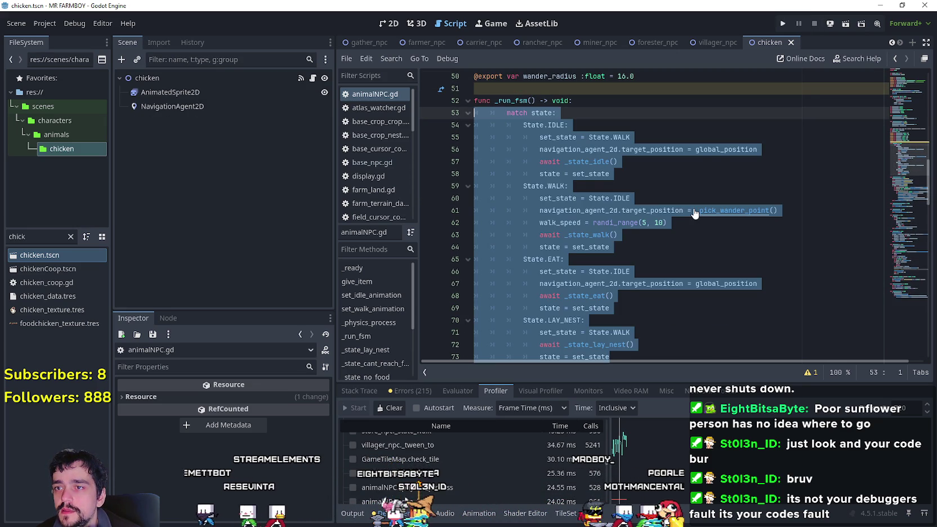
{"action": "key", "text": "ctrl+z"}
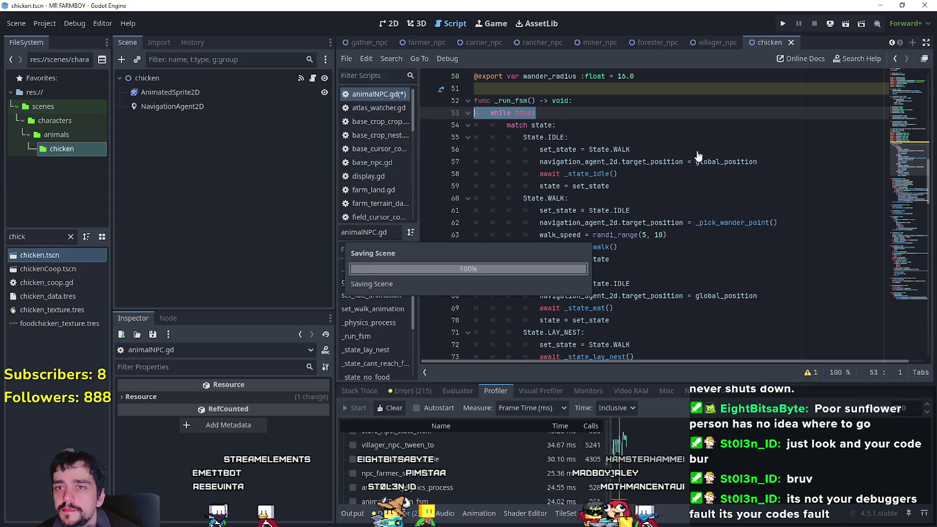
{"action": "left_click", "coordinate": [690, 122]}
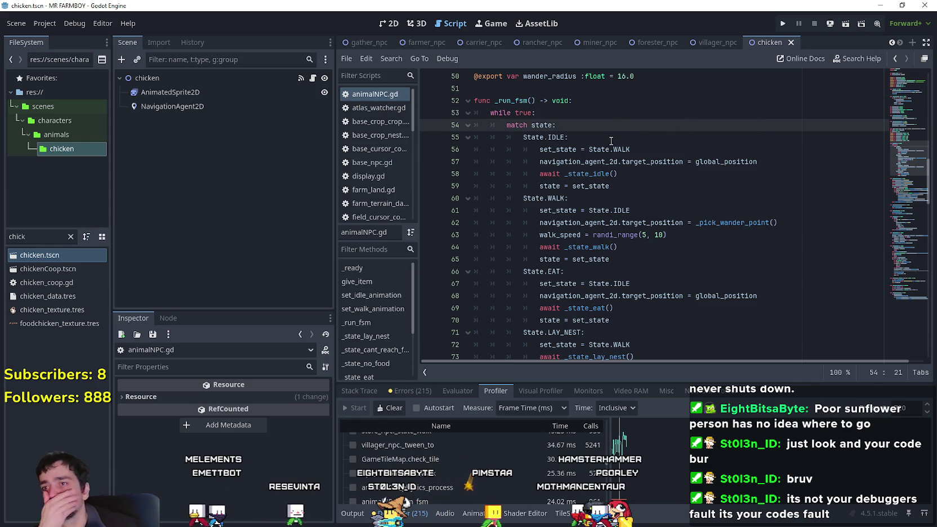
{"action": "scroll", "coordinate": [609, 139], "scroll_direction": "up", "scroll_amount": 3}
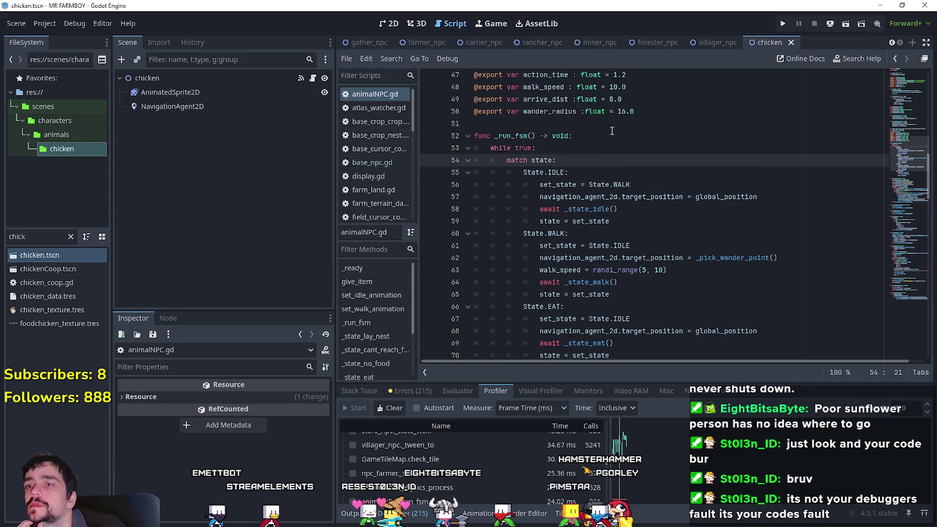
{"action": "scroll", "coordinate": [612, 131], "scroll_direction": "down", "scroll_amount": 2}
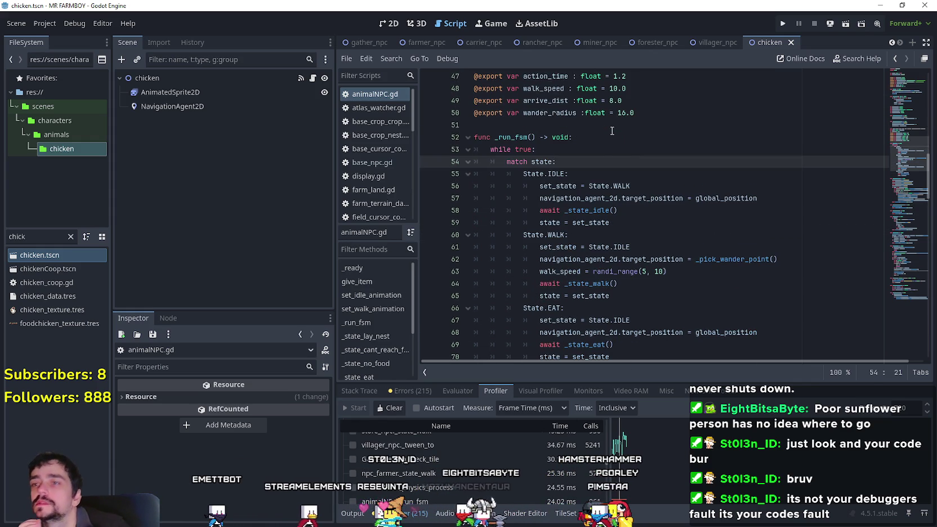
Undo the forester_npc script back to the version with its match block inside while true
{"action": "left_click", "coordinate": [714, 42]}
{"action": "left_click", "coordinate": [688, 173]}
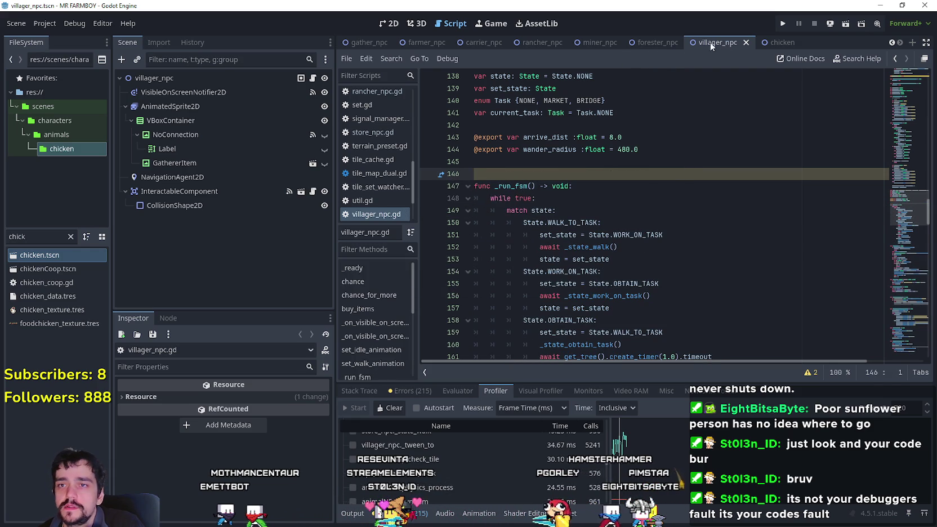
{"action": "left_click", "coordinate": [648, 44]}
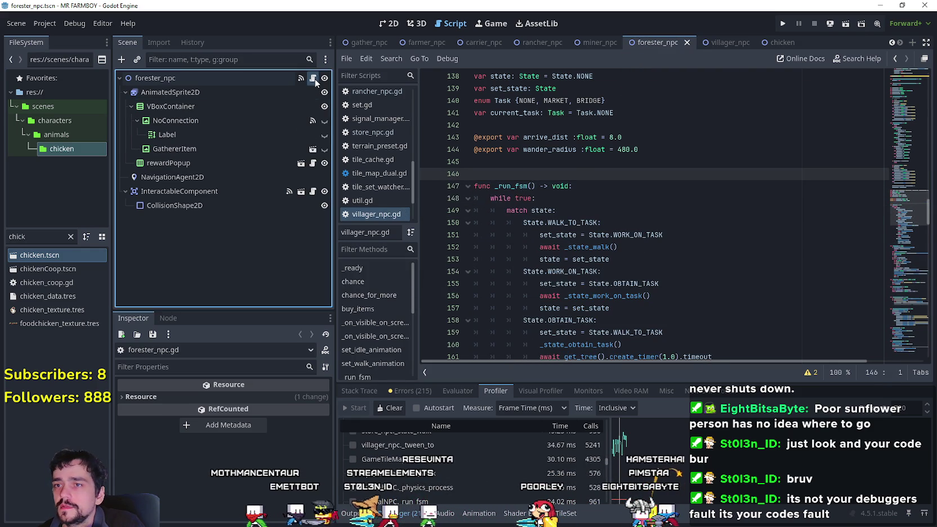
{"action": "left_click", "coordinate": [313, 78]}
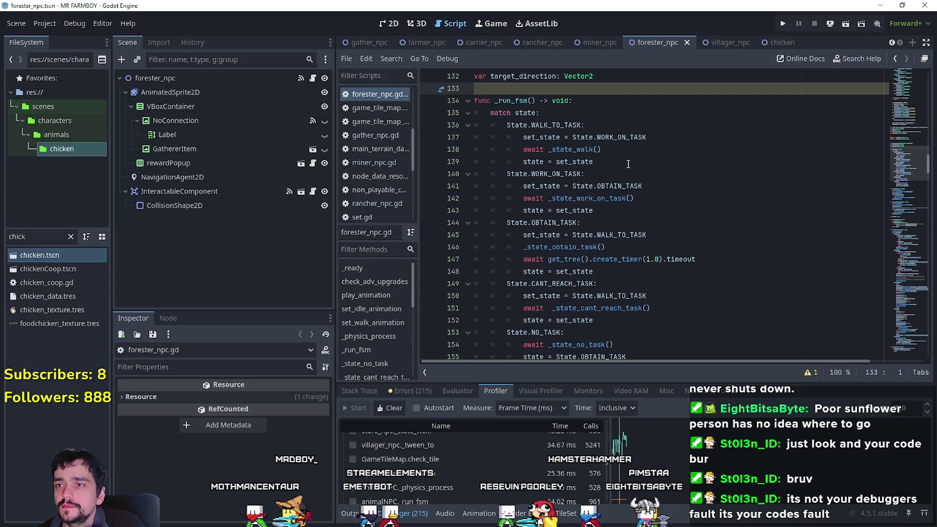
{"action": "key", "text": "ctrl+z"}
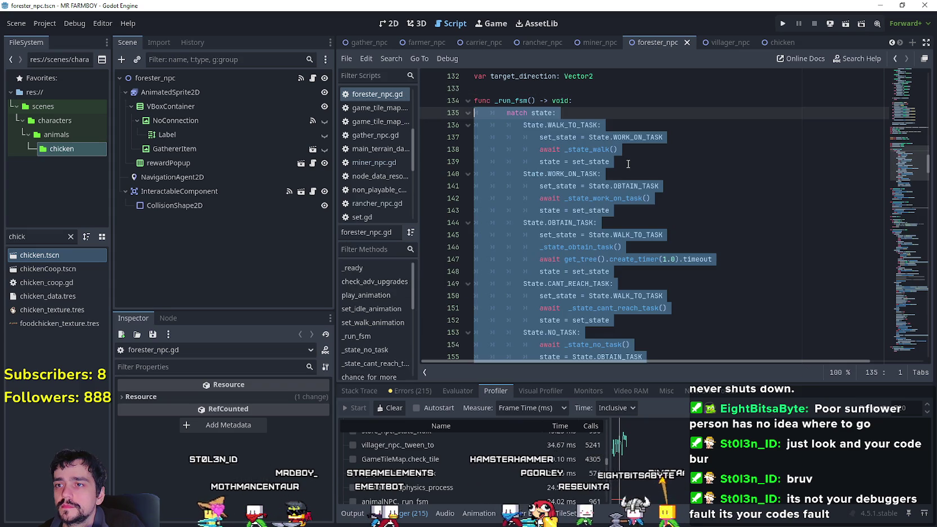
{"action": "key", "text": "ctrl+z"}
{"action": "left_click", "coordinate": [626, 122]}
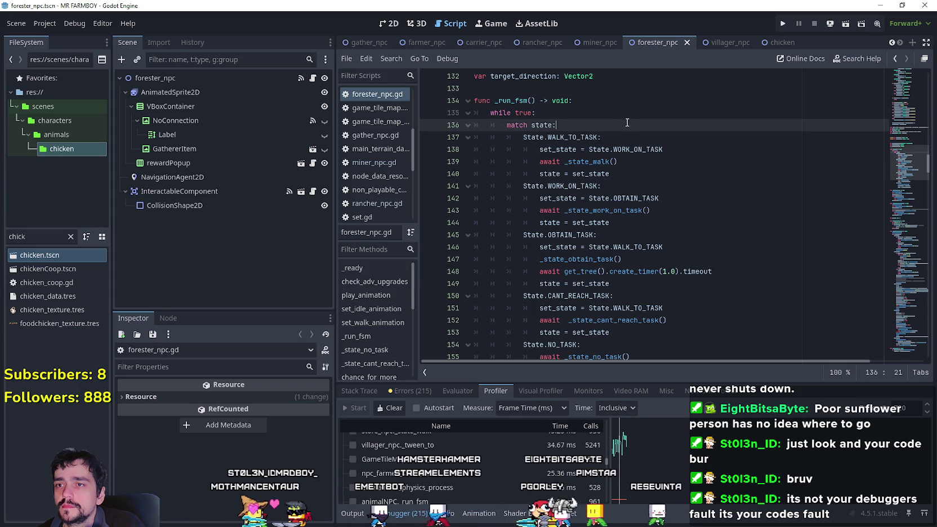
Loop the miner_npc match block under while true, save it, and bring up rancher_npc
{"action": "left_click", "coordinate": [599, 41]}
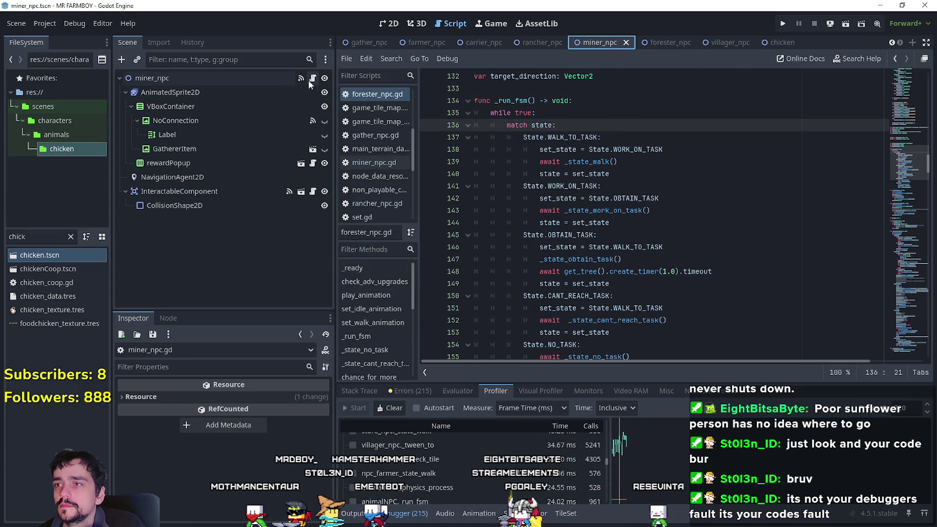
{"action": "key", "text": "ctrl+z"}
{"action": "key", "text": "ctrl+z"}
{"action": "key", "text": "ctrl+z"}
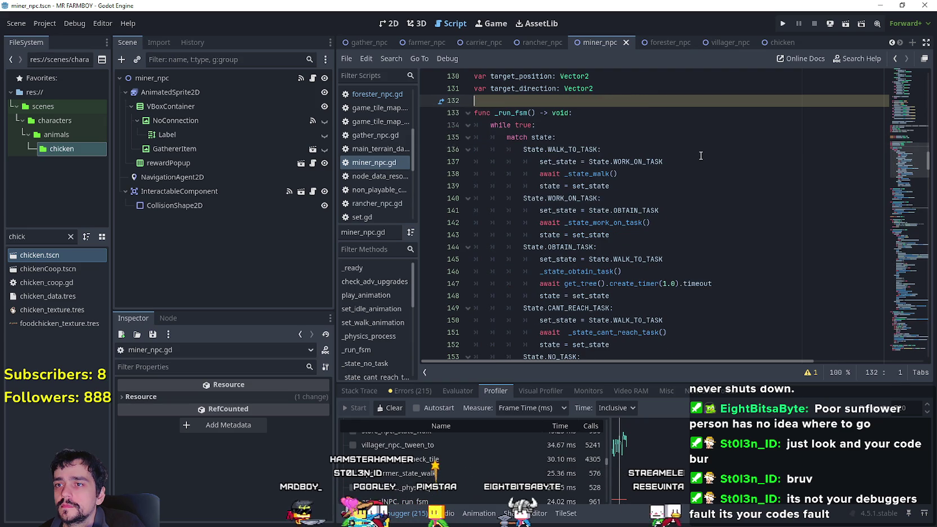
{"action": "key", "text": "ctrl+s"}
{"action": "left_click", "coordinate": [543, 42]}
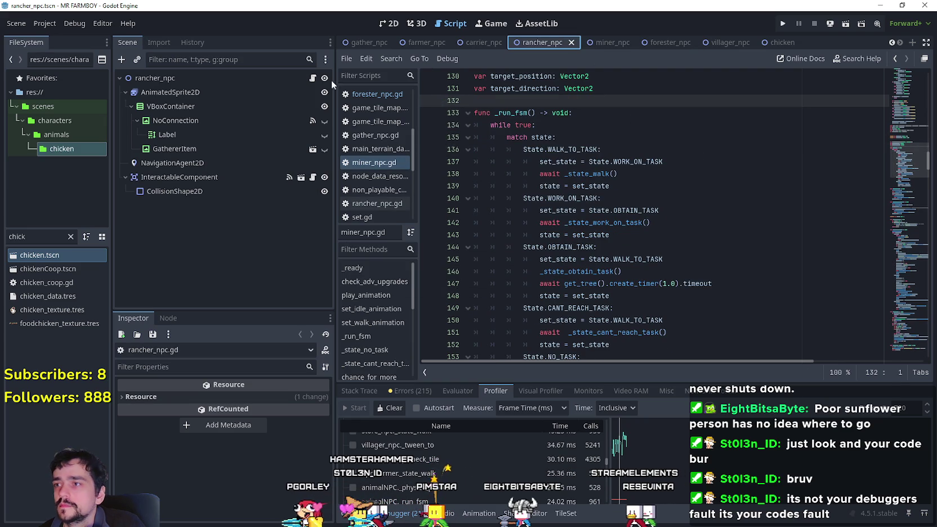
Undo the rancher script to the while true version of _run_fsm and save it
{"action": "key", "text": "ctrl+z"}
{"action": "key", "text": "ctrl+z"}
{"action": "key", "text": "ctrl+z"}
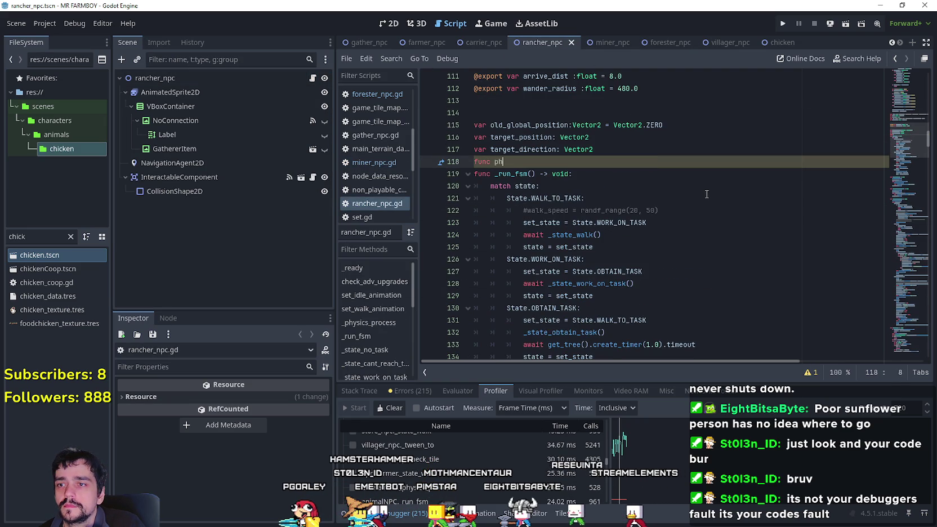
{"action": "key", "text": "ctrl+z"}
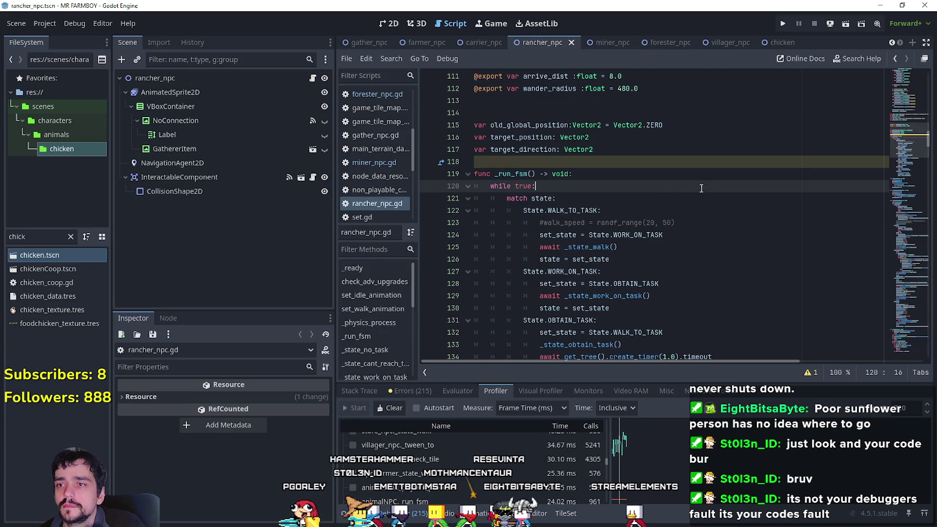
{"action": "key", "text": "ctrl+s"}
In the carrier_npc script, add 'while true:' above match state and indent the block
{"action": "left_click", "coordinate": [475, 39]}
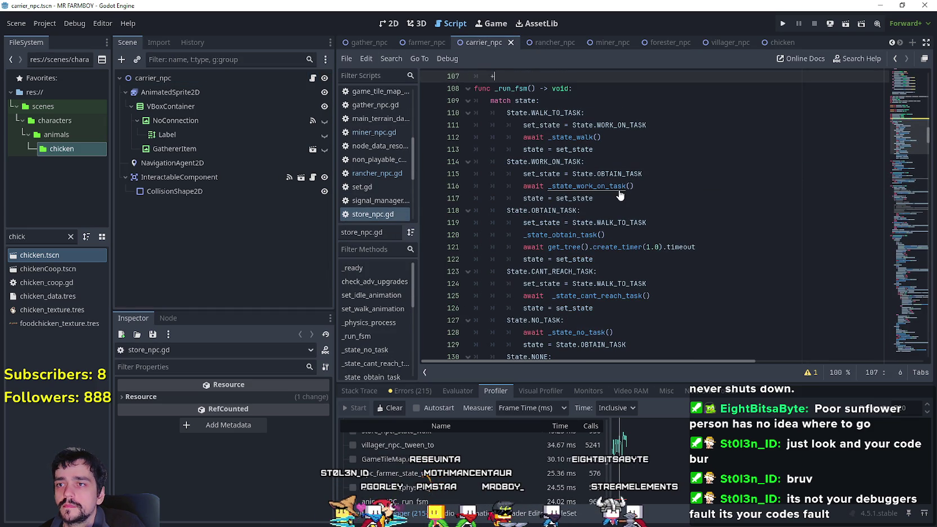
{"action": "key", "text": "BackSpace"}
{"action": "key", "text": "BackSpace"}
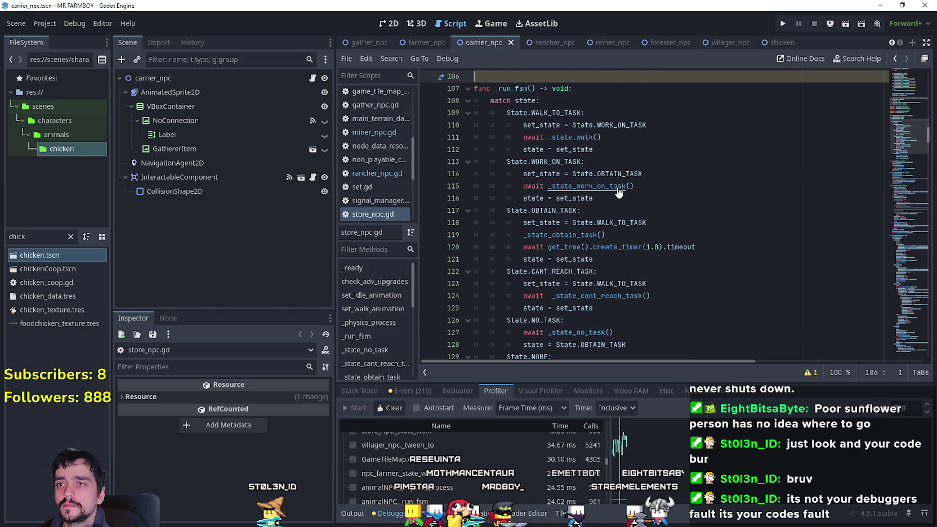
{"action": "key", "text": "shift+ctrl+End"}
{"action": "key", "text": "Tab"}
{"action": "type", "text": "while true:"}
{"action": "left_click", "coordinate": [617, 112]}
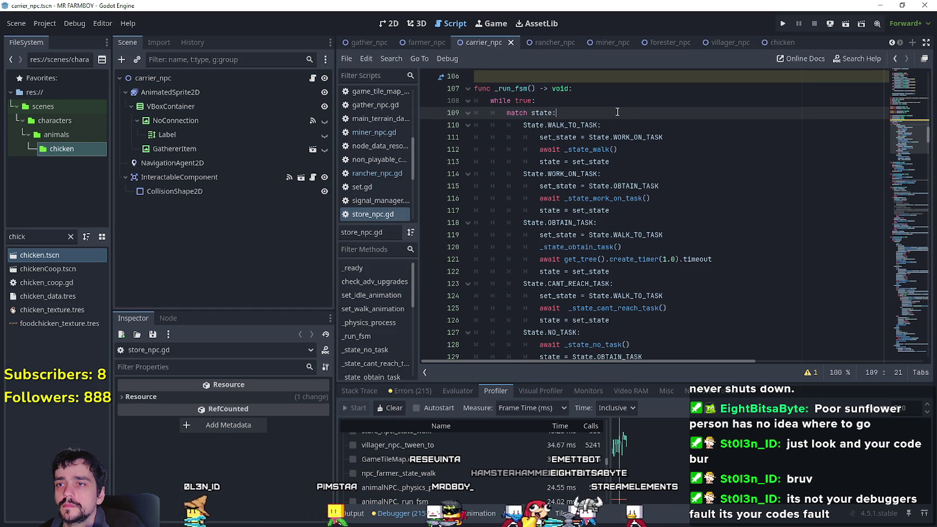
{"action": "scroll", "coordinate": [534, 112], "scroll_direction": "up", "scroll_amount": 2}
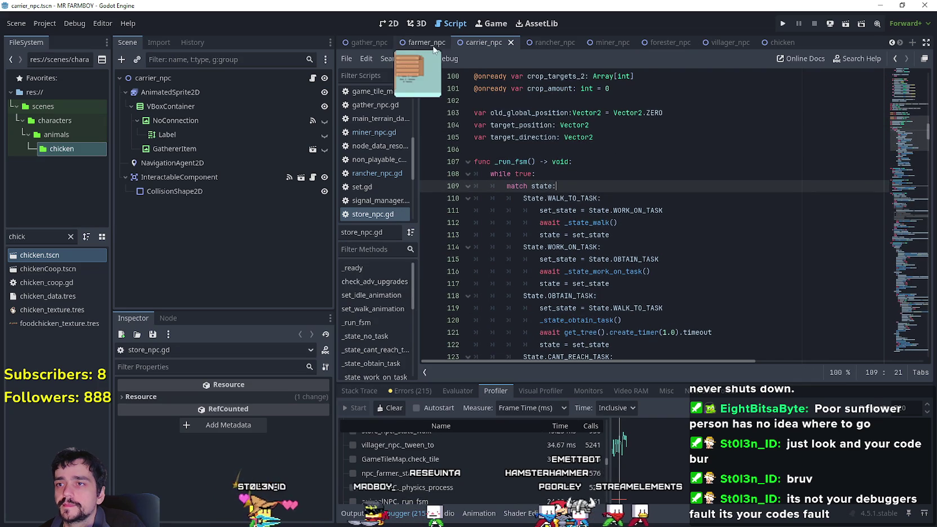
Undo the farmer and gather scripts to drop _physics_process and the stray func line
{"action": "left_click", "coordinate": [433, 45]}
{"action": "key", "text": "ctrl+z"}
{"action": "key", "text": "ctrl+z"}
{"action": "key", "text": "ctrl+z"}
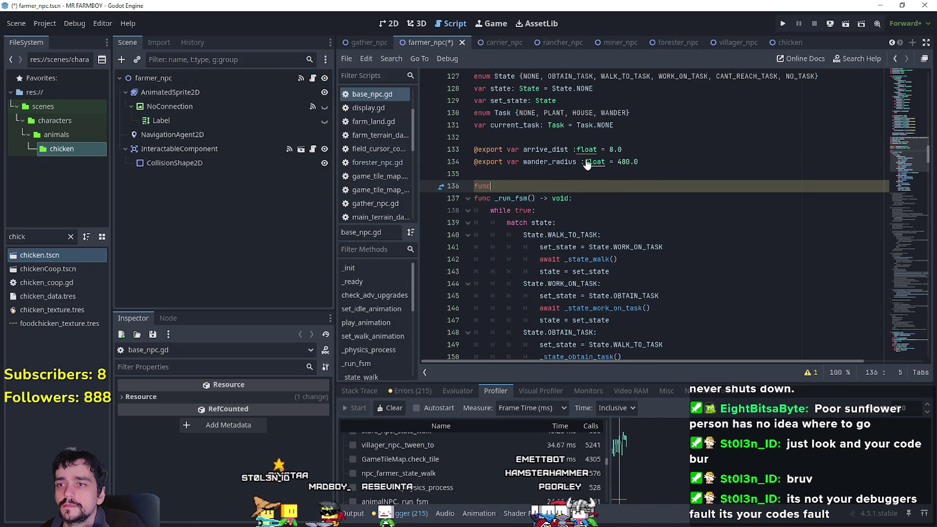
{"action": "key", "text": "ctrl+z"}
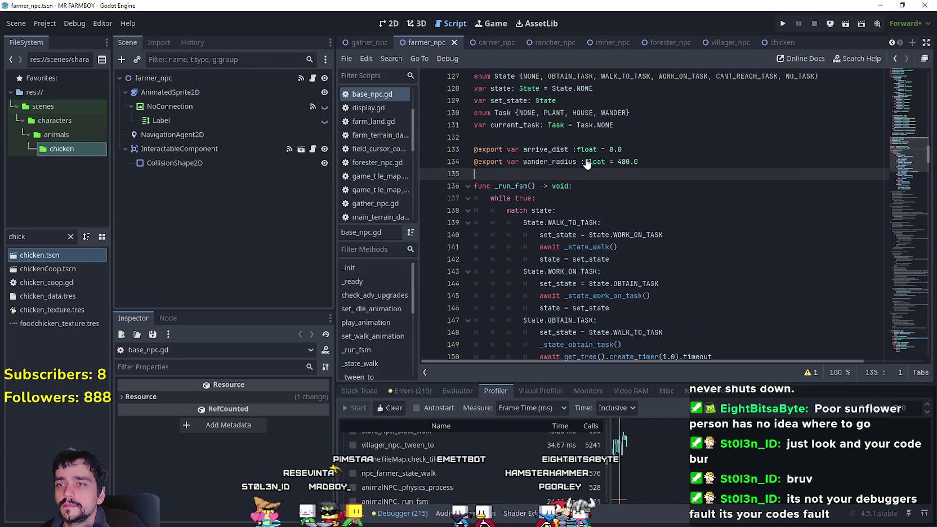
{"action": "left_click", "coordinate": [363, 42]}
{"action": "key", "text": "ctrl+z"}
{"action": "key", "text": "ctrl+z"}
{"action": "key", "text": "ctrl+z"}
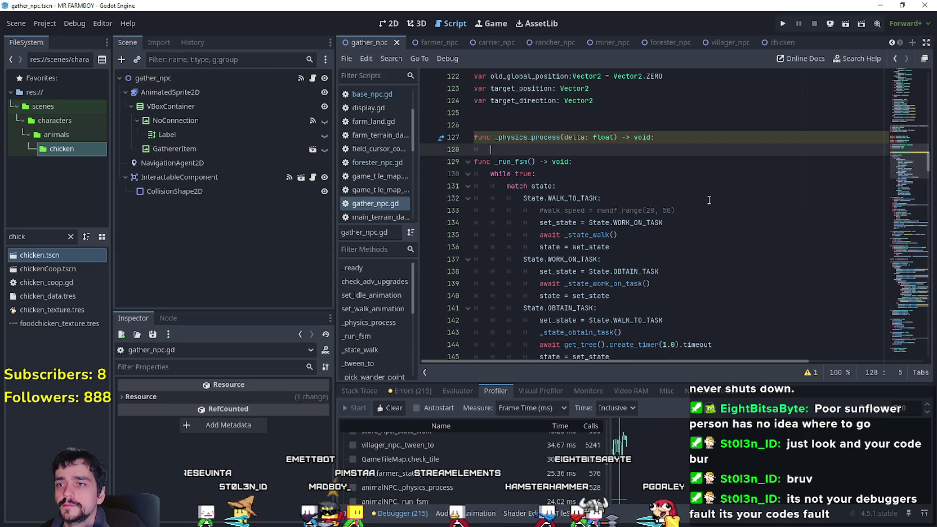
{"action": "key", "text": "ctrl+z"}
{"action": "key", "text": "ctrl+z"}
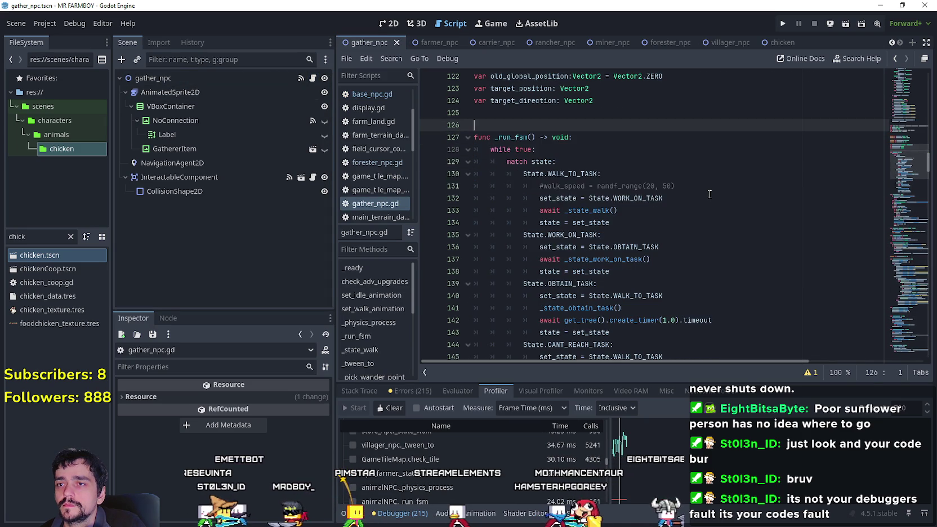
{"action": "key", "text": "ctrl+z"}
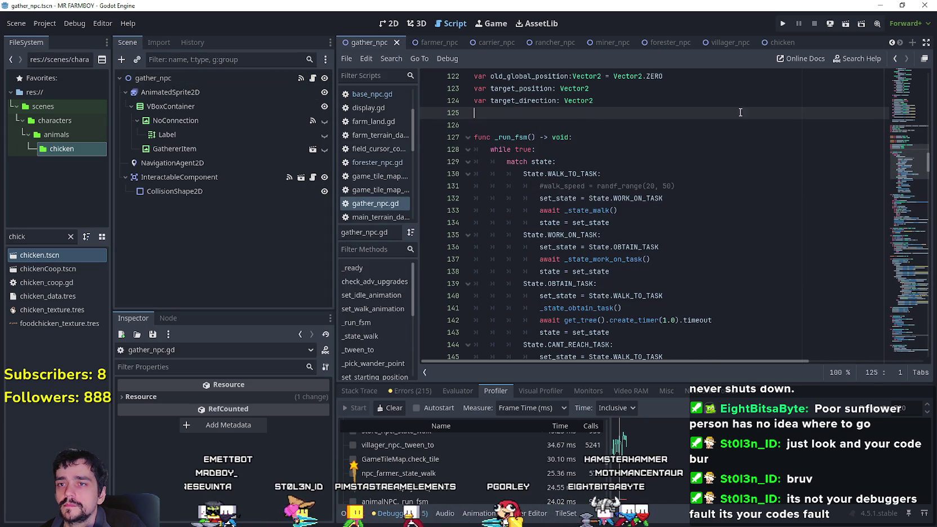
{"action": "left_click", "coordinate": [891, 43]}
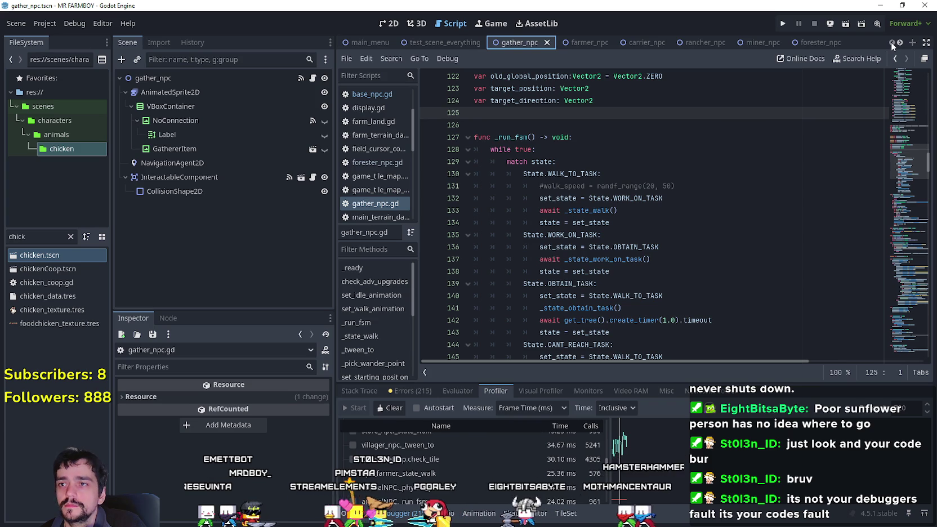
Run the project and load the Save 2 game from the Continue menu
{"action": "left_click", "coordinate": [784, 25]}
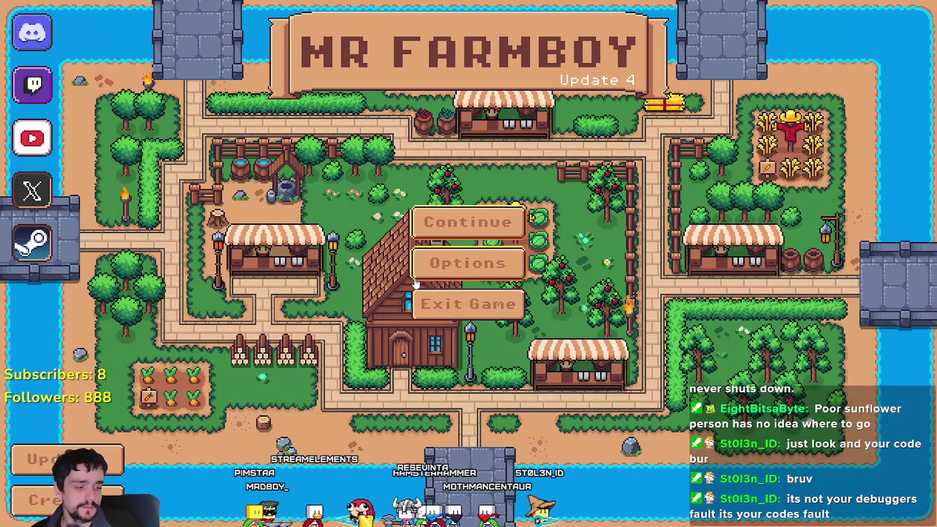
{"action": "left_click", "coordinate": [455, 220]}
{"action": "left_click", "coordinate": [460, 244]}
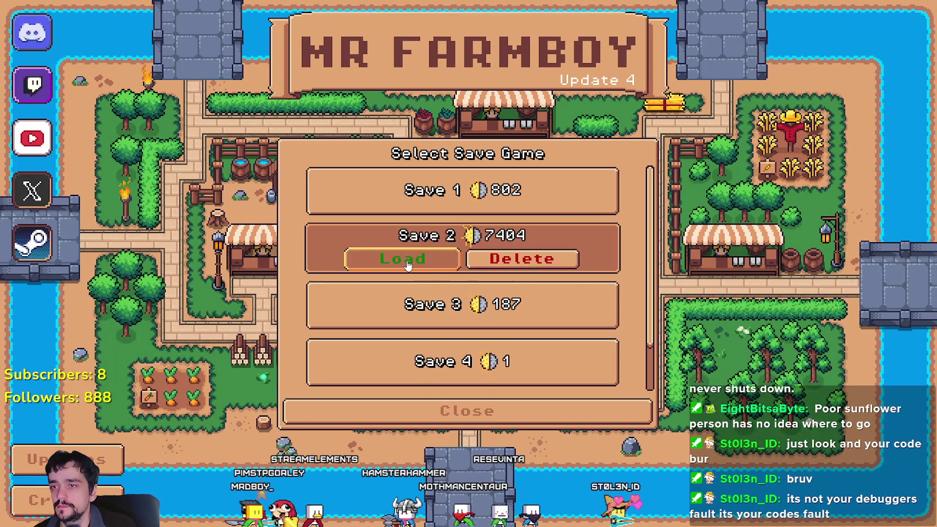
{"action": "left_click", "coordinate": [428, 260]}
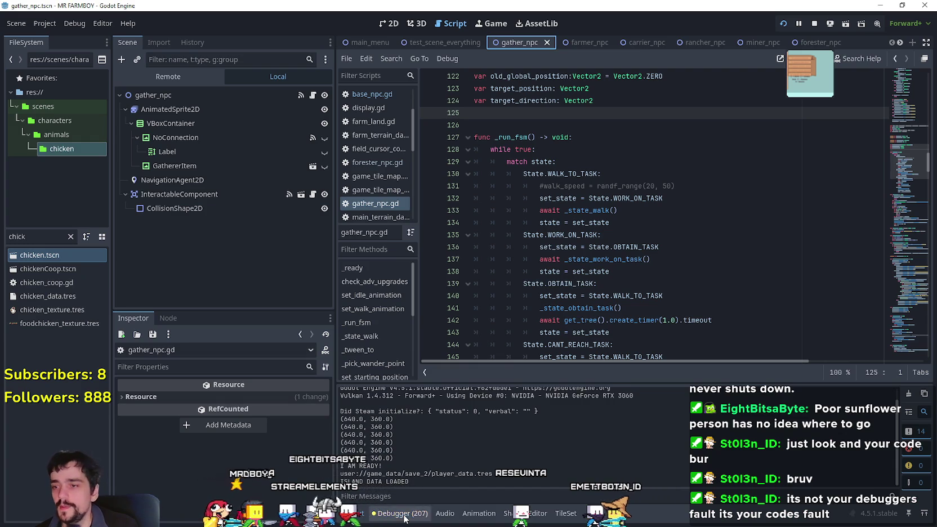
{"action": "left_click", "coordinate": [403, 514]}
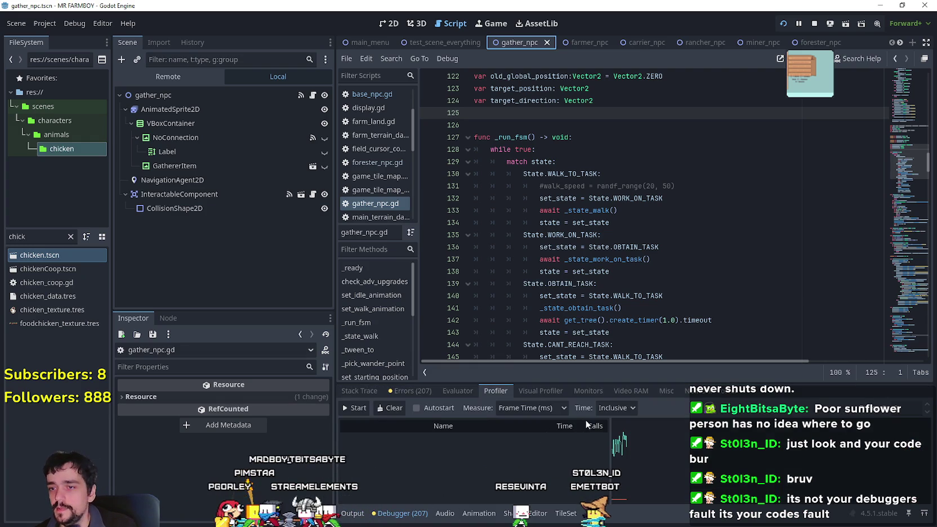
Show the debugger's Monitors view with FPS and process time readings
{"action": "left_click", "coordinate": [527, 390]}
{"action": "left_click", "coordinate": [630, 391]}
{"action": "left_click", "coordinate": [588, 390]}
{"action": "scroll", "coordinate": [470, 459], "scroll_direction": "up", "scroll_amount": 3}
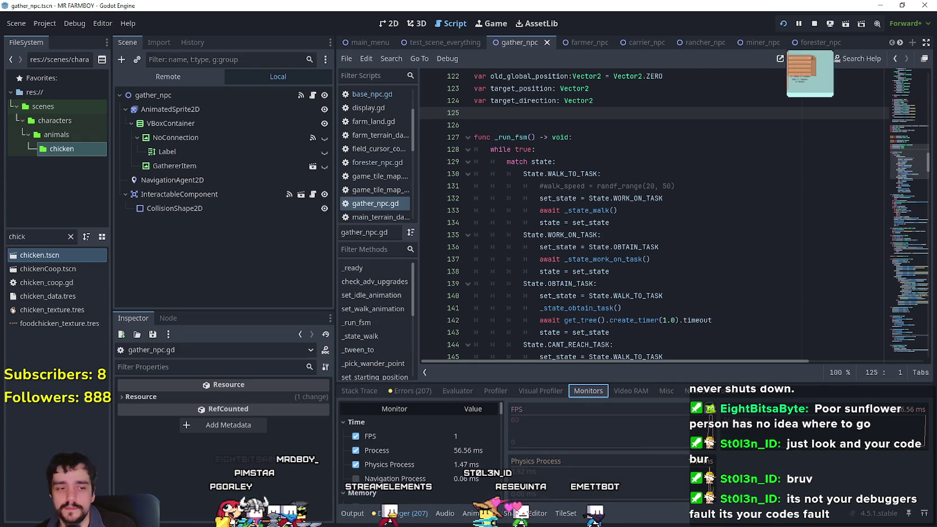
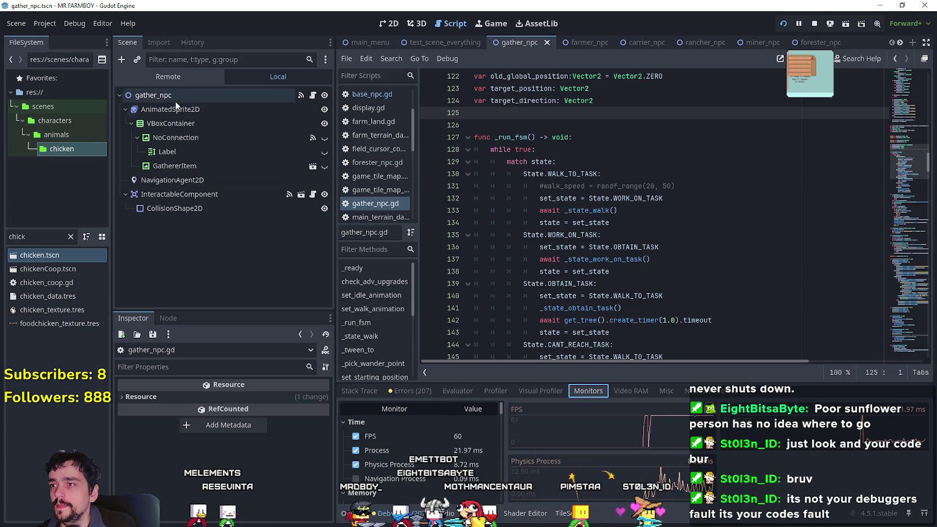
Clear the FileSystem filter, search 'test', and open test_scene_everything.tscn
{"action": "left_click", "coordinate": [70, 237]}
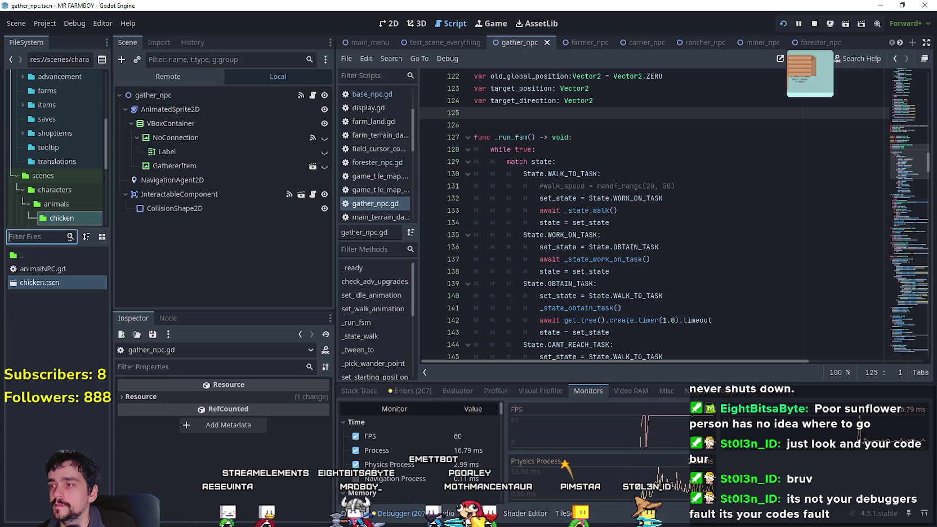
{"action": "type", "text": "test"}
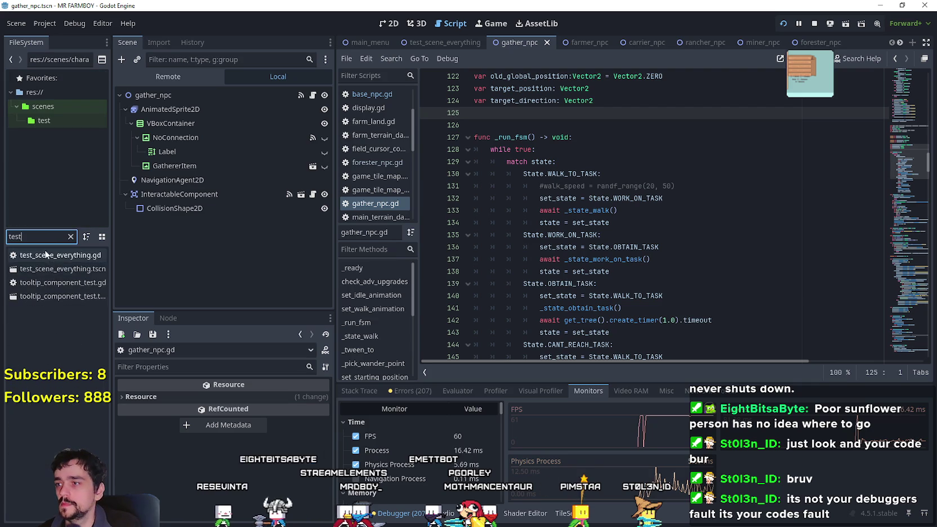
{"action": "double_click", "coordinate": [45, 268]}
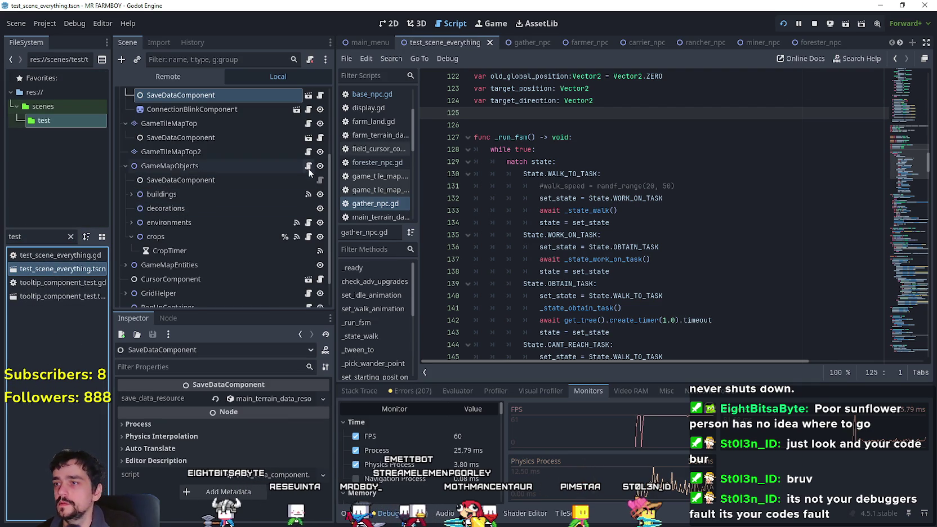
Open GameTileMapTop's game_tile_map_top.gd script at the pass line in add_farm_wet
{"action": "left_click", "coordinate": [308, 123]}
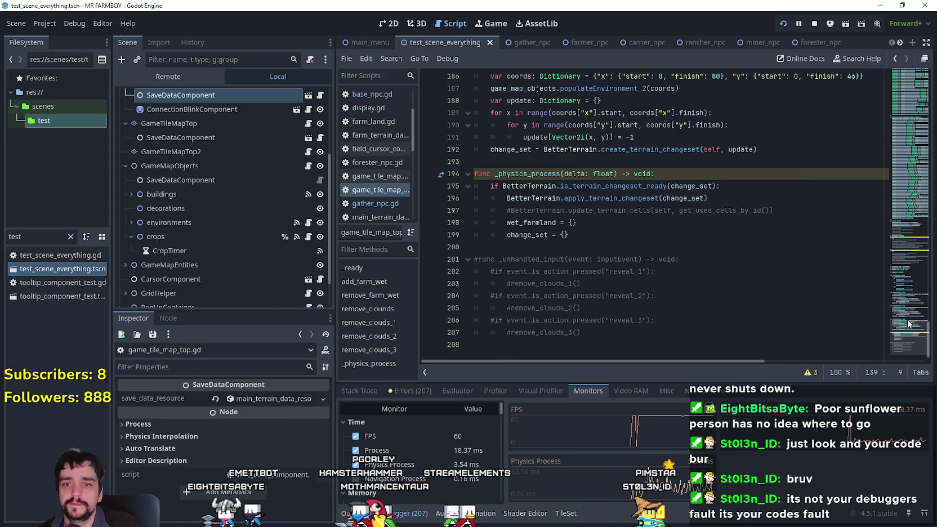
{"action": "scroll", "coordinate": [907, 324], "scroll_direction": "up", "scroll_amount": 4}
{"action": "left_click_drag", "start_coordinate": [900, 187], "coordinate": [881, 77]}
{"action": "scroll", "coordinate": [549, 120], "scroll_direction": "down", "scroll_amount": 4}
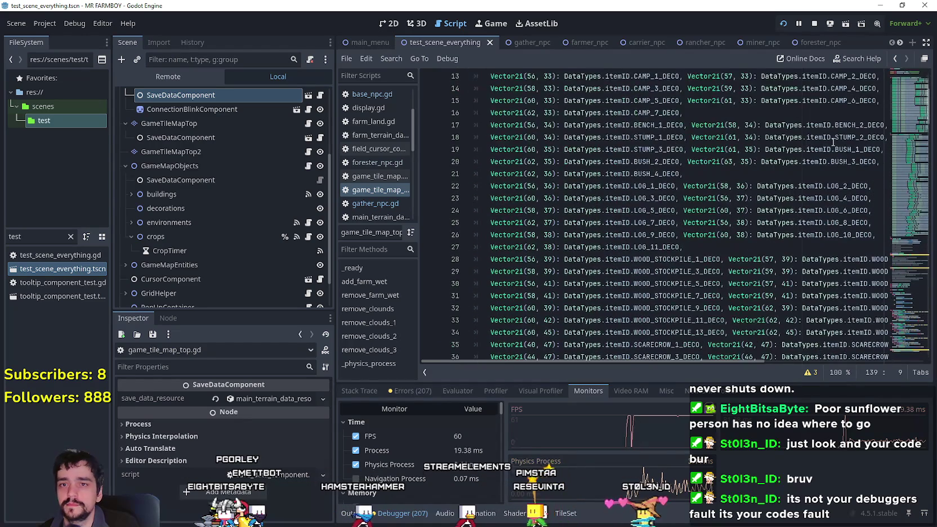
{"action": "left_click_drag", "start_coordinate": [917, 243], "coordinate": [911, 255]}
{"action": "left_click", "coordinate": [533, 203]}
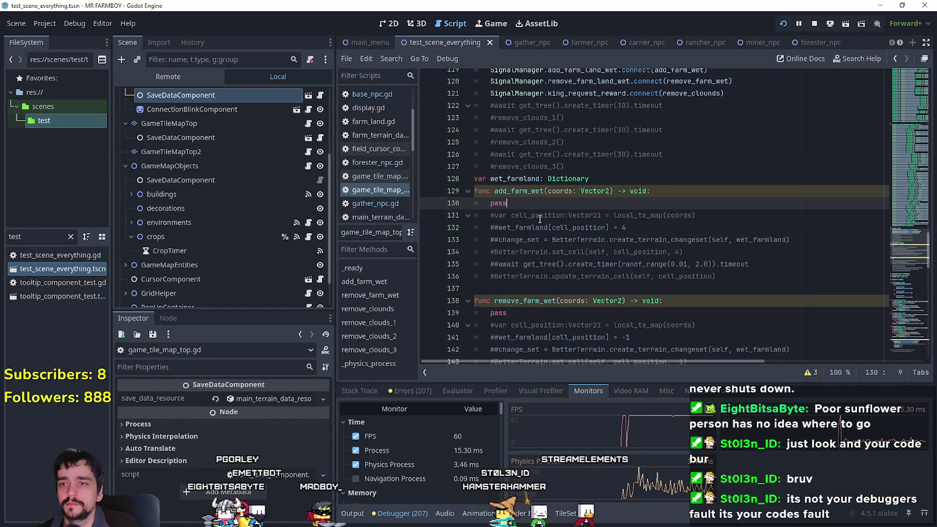
Delete the pass placeholder in remove_farm_wet and uncomment its body lines
{"action": "key", "text": "Down"}
{"action": "key", "text": "Down"}
{"action": "key", "text": "Down"}
{"action": "key", "text": "shift+Down"}
{"action": "key", "text": "shift+Down"}
{"action": "key", "text": "shift+Down"}
{"action": "key", "text": "ctrl+k"}
{"action": "key", "text": "Up"}
{"action": "key", "text": "Up"}
{"action": "key", "text": "Up"}
{"action": "key", "text": "End"}
{"action": "key", "text": "BackSpace"}
{"action": "key", "text": "BackSpace"}
{"action": "key", "text": "BackSpace"}
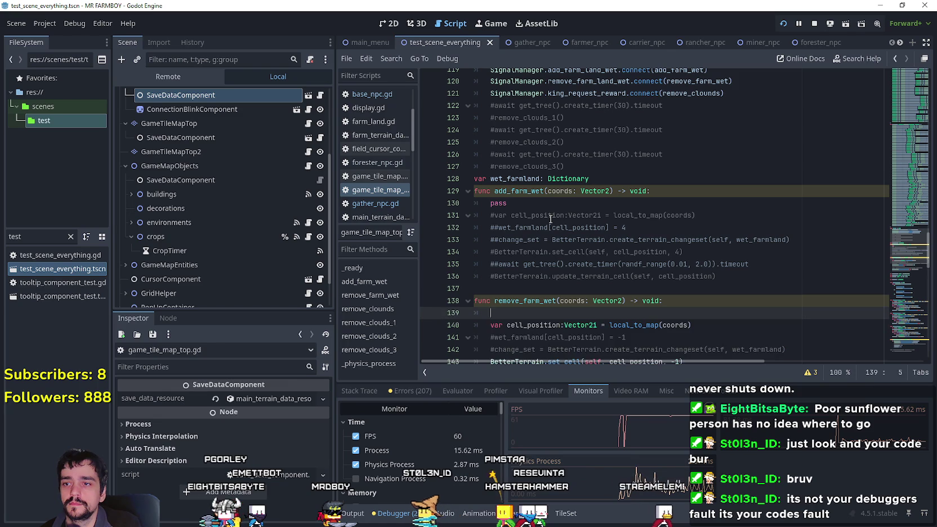
{"action": "key", "text": "ctrl+shift+k"}
Uncomment the add_farm_wet body, remove its pass placeholder, and save the script
{"action": "key", "text": "Up"}
{"action": "key", "text": "Up"}
{"action": "key", "text": "Up"}
{"action": "key", "text": "shift+Down"}
{"action": "key", "text": "shift+Down"}
{"action": "key", "text": "shift+Down"}
{"action": "key", "text": "ctrl+k"}
{"action": "key", "text": "Up"}
{"action": "key", "text": "Up"}
{"action": "key", "text": "Up"}
{"action": "key", "text": "End"}
{"action": "key", "text": "BackSpace"}
{"action": "key", "text": "BackSpace"}
{"action": "key", "text": "BackSpace"}
{"action": "type", "text": "pp"}
{"action": "key", "text": "BackSpace"}
{"action": "key", "text": "BackSpace"}
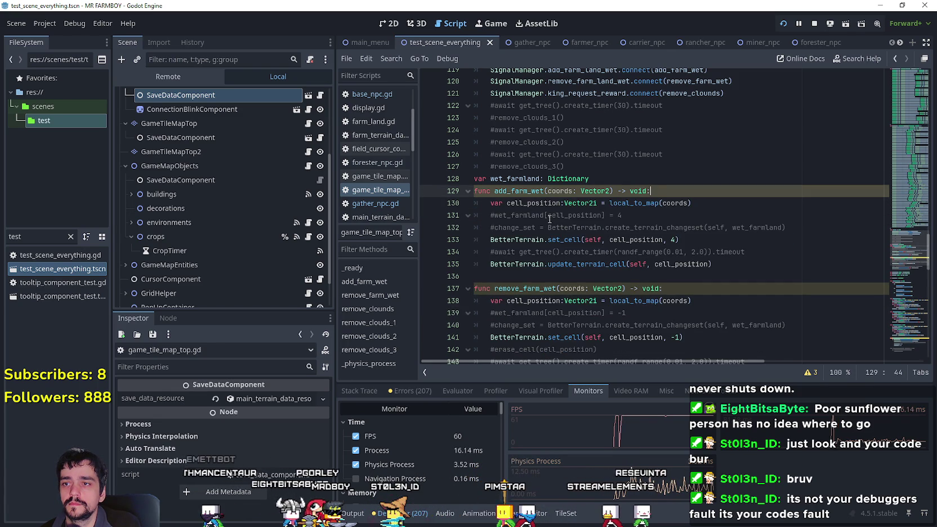
{"action": "key", "text": "ctrl+s"}
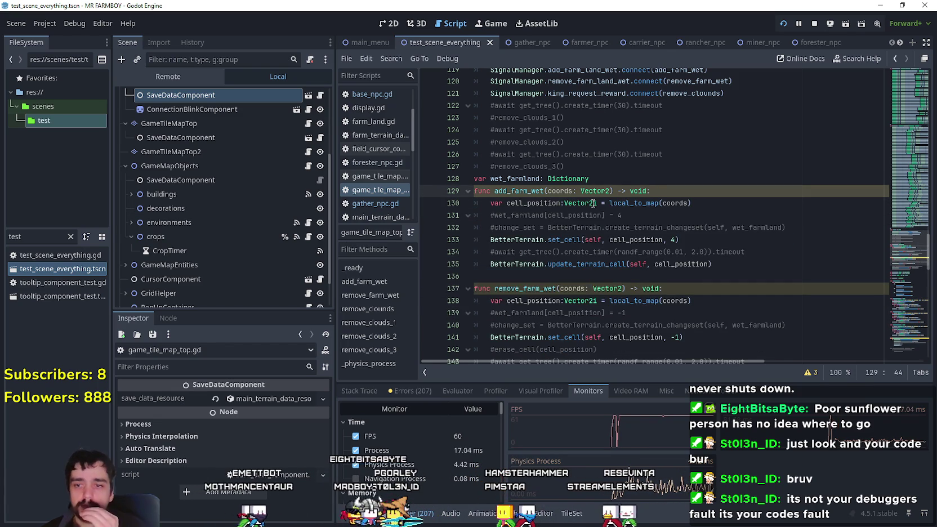
{"action": "mouse_move", "coordinate": [592, 203]}
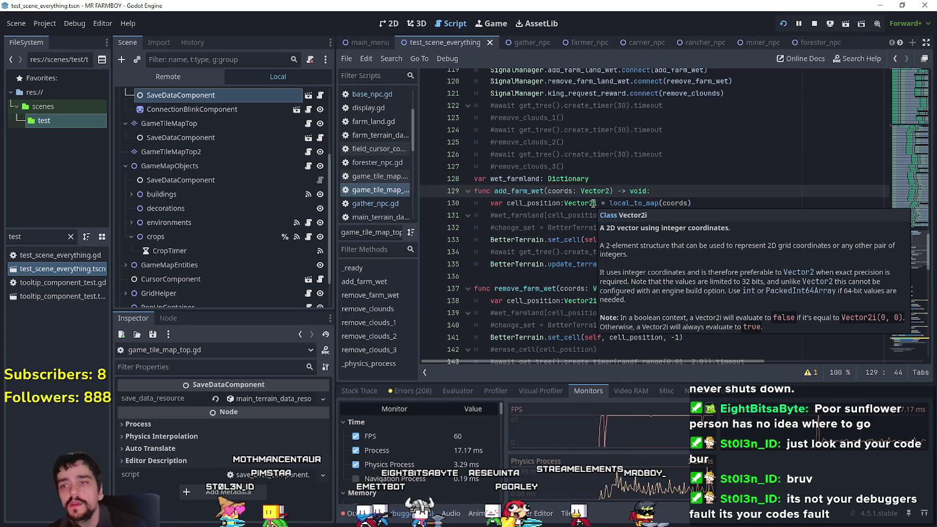
Try a BetterTerrain.set_cells line below the set_cell call, then delete it
{"action": "left_click", "coordinate": [743, 238]}
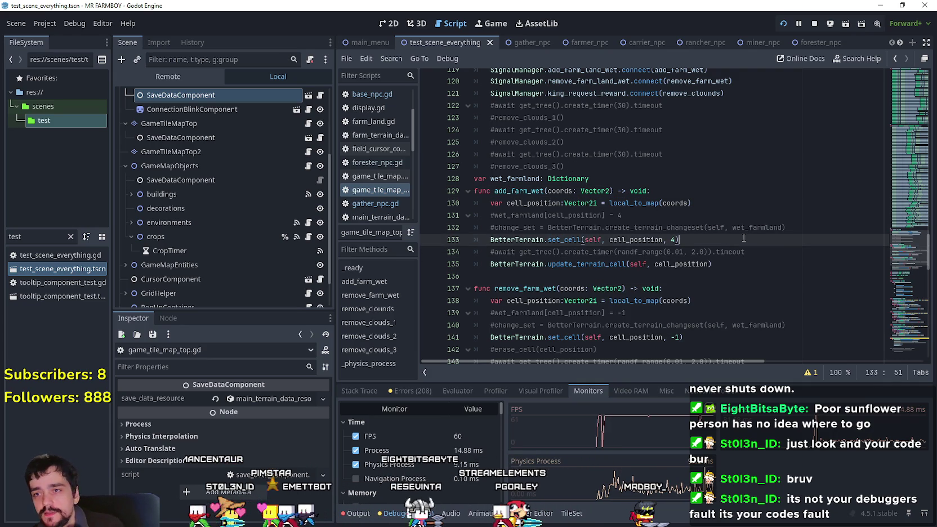
{"action": "key", "text": "Return"}
{"action": "type", "text": "BetterT"}
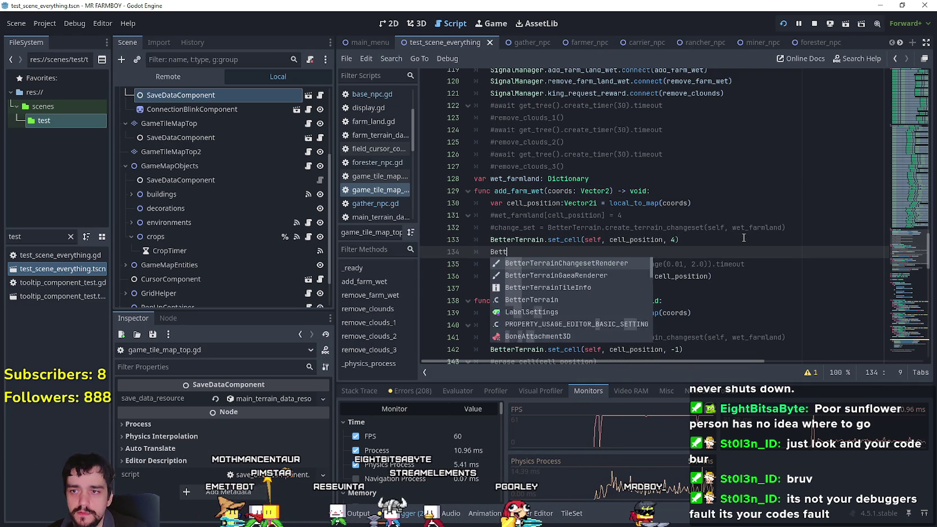
{"action": "key", "text": "Down"}
{"action": "key", "text": "Down"}
{"action": "key", "text": "Down"}
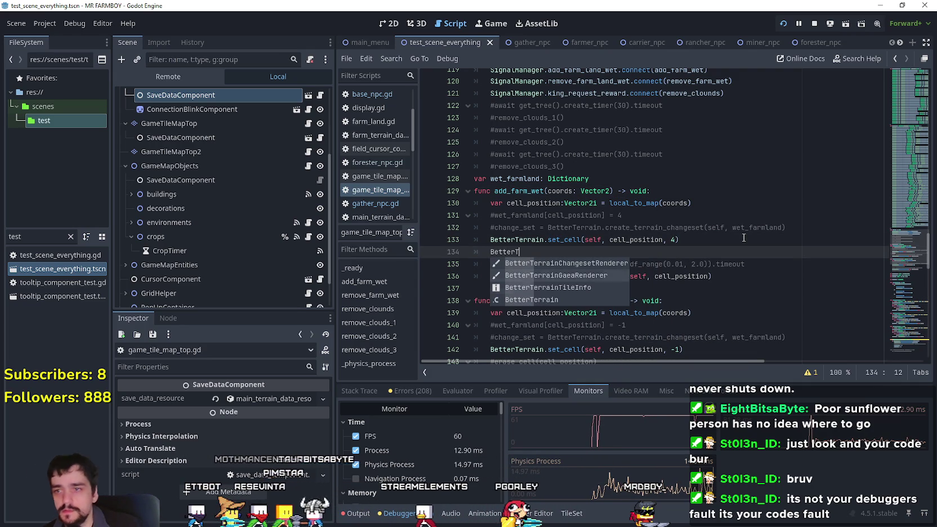
{"action": "key", "text": "Return"}
{"action": "type", "text": ".set_cel"}
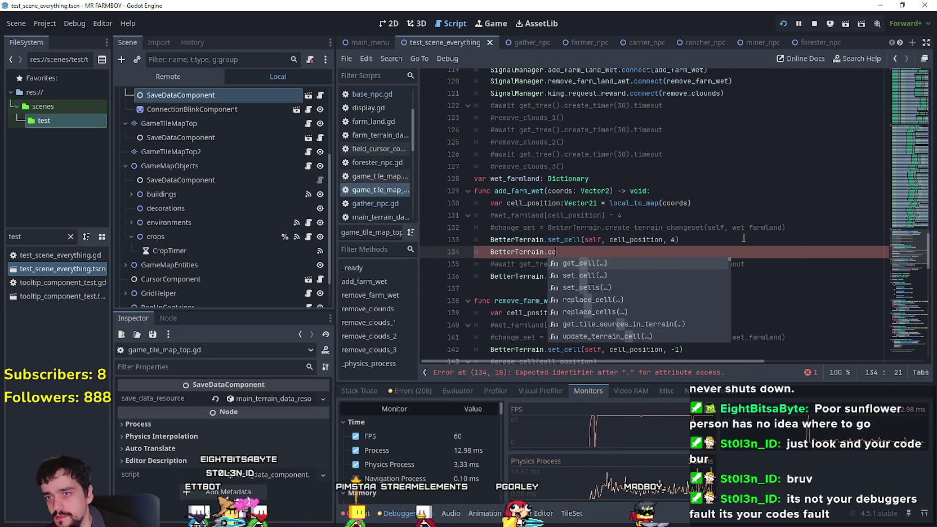
{"action": "type", "text": "ls"}
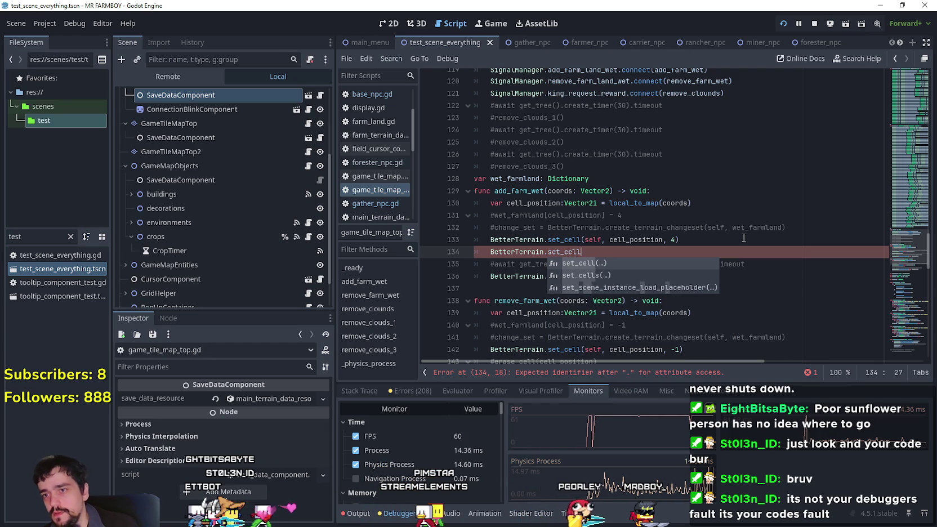
{"action": "key", "text": "Return"}
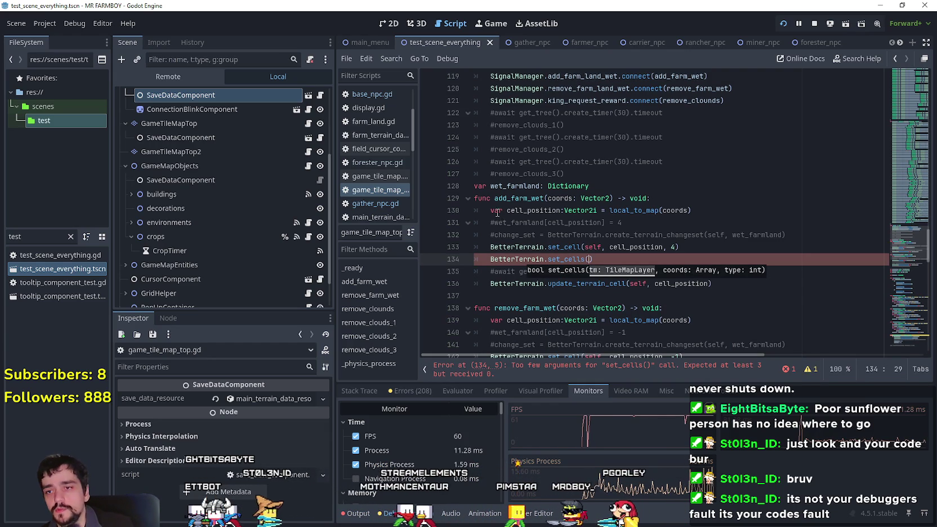
{"action": "left_click_drag", "start_coordinate": [593, 259], "coordinate": [523, 260]}
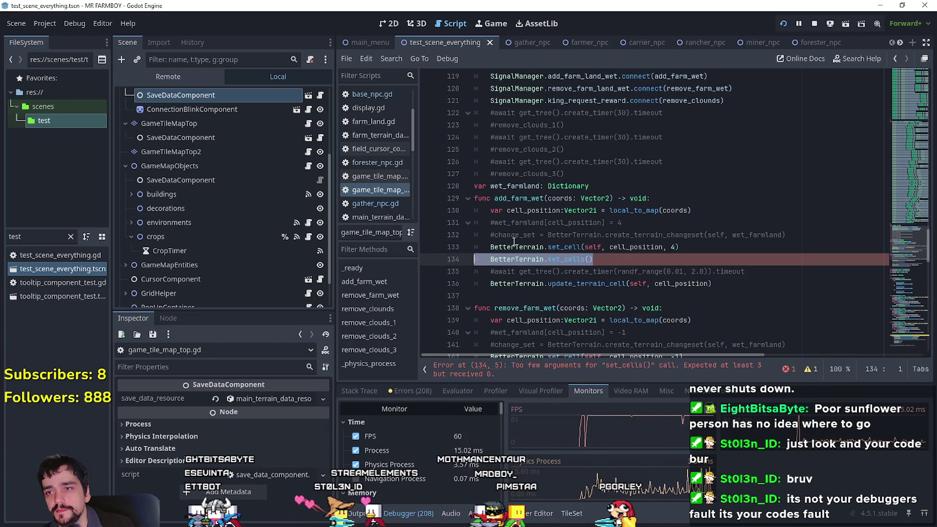
{"action": "key", "text": "BackSpace"}
{"action": "key", "text": "BackSpace"}
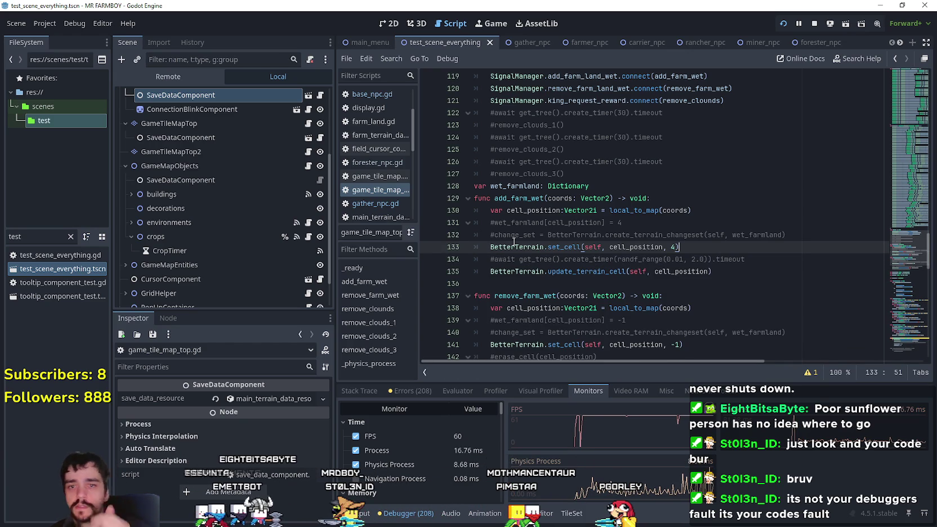
{"action": "left_click_drag", "start_coordinate": [906, 248], "coordinate": [904, 339]}
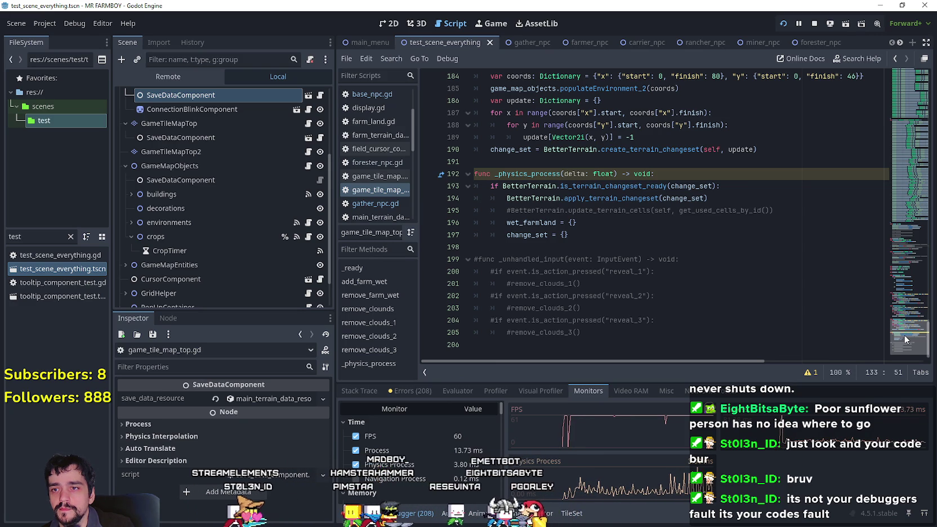
Review _physics_process and the add_farm_wet / remove_farm_wet code in the script
{"action": "left_click", "coordinate": [608, 237]}
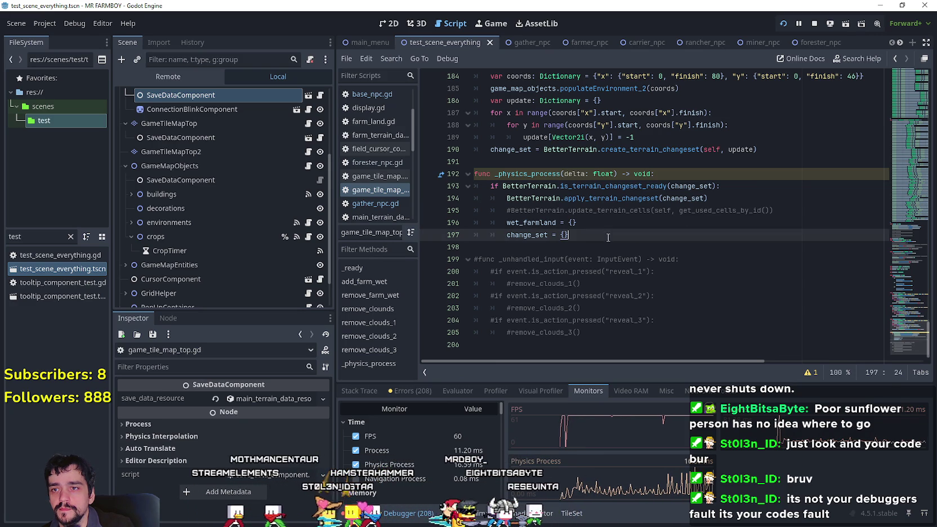
{"action": "scroll", "coordinate": [894, 340], "scroll_direction": "up", "scroll_amount": 10}
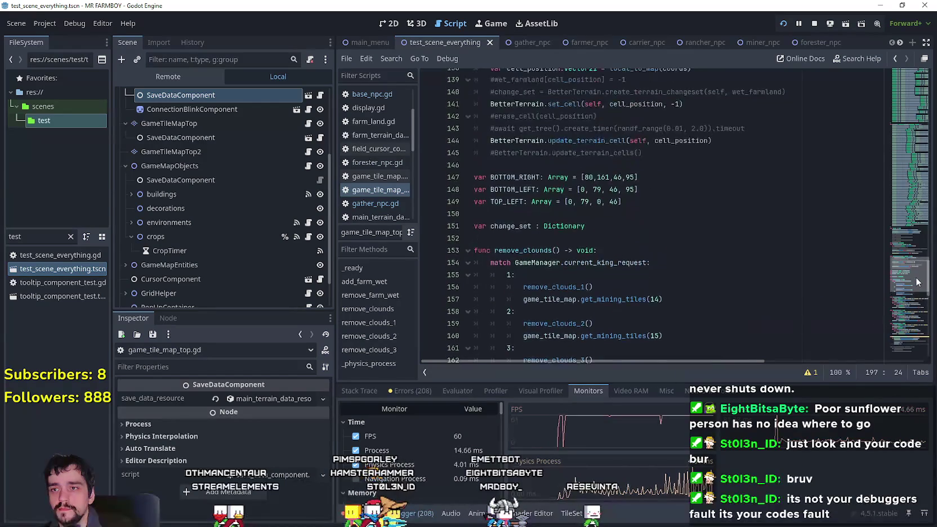
{"action": "scroll", "coordinate": [913, 341], "scroll_direction": "down", "scroll_amount": 8}
{"action": "scroll", "coordinate": [913, 341], "scroll_direction": "down", "scroll_amount": 2}
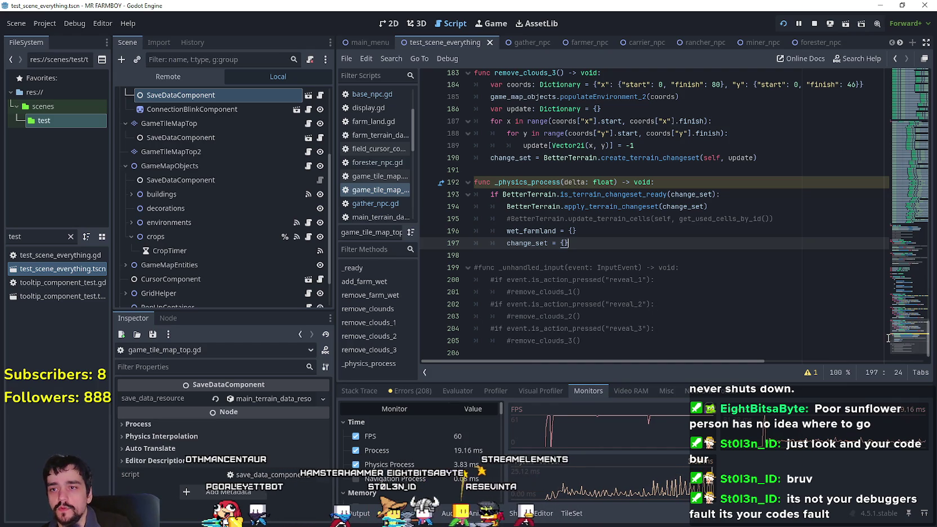
{"action": "mouse_move", "coordinate": [923, 362]}
{"action": "left_mouse_down"}
{"action": "mouse_move", "coordinate": [900, 232]}
{"action": "mouse_move", "coordinate": [891, 268]}
{"action": "mouse_move", "coordinate": [891, 237]}
{"action": "left_mouse_up"}
{"action": "scroll", "coordinate": [899, 232], "scroll_direction": "up", "scroll_amount": 13}
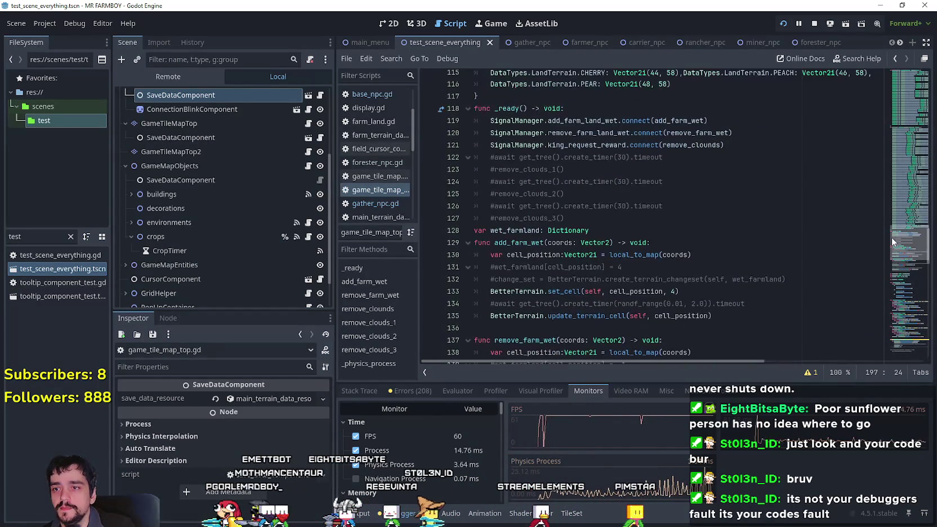
{"action": "left_click", "coordinate": [511, 242]}
{"action": "scroll", "coordinate": [578, 263], "scroll_direction": "down", "scroll_amount": 1}
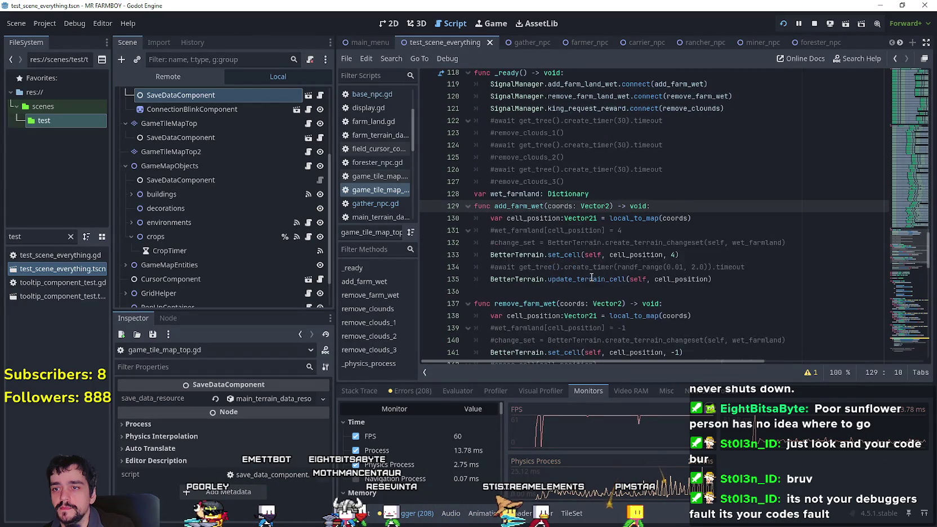
{"action": "scroll", "coordinate": [578, 262], "scroll_direction": "up", "scroll_amount": 3}
{"action": "scroll", "coordinate": [578, 263], "scroll_direction": "down", "scroll_amount": 8}
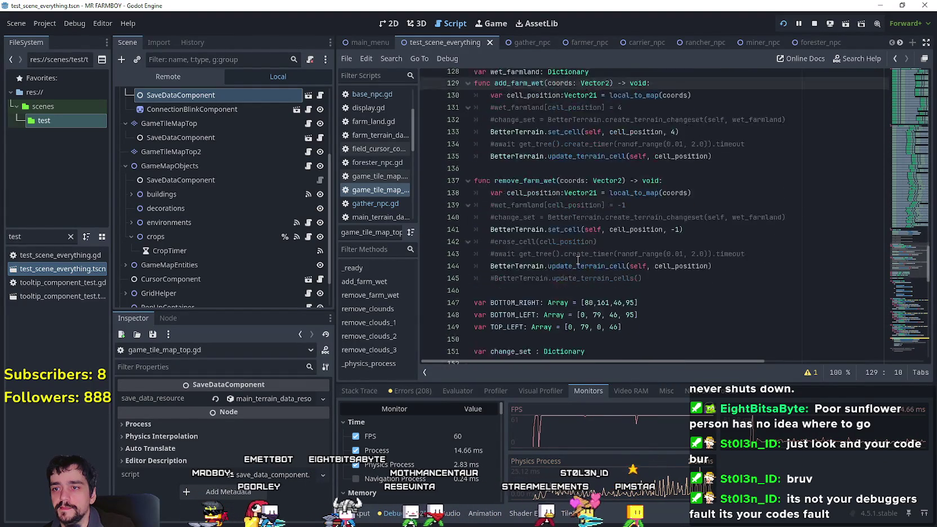
{"action": "left_click", "coordinate": [626, 277]}
{"action": "scroll", "coordinate": [600, 216], "scroll_direction": "down", "scroll_amount": 4}
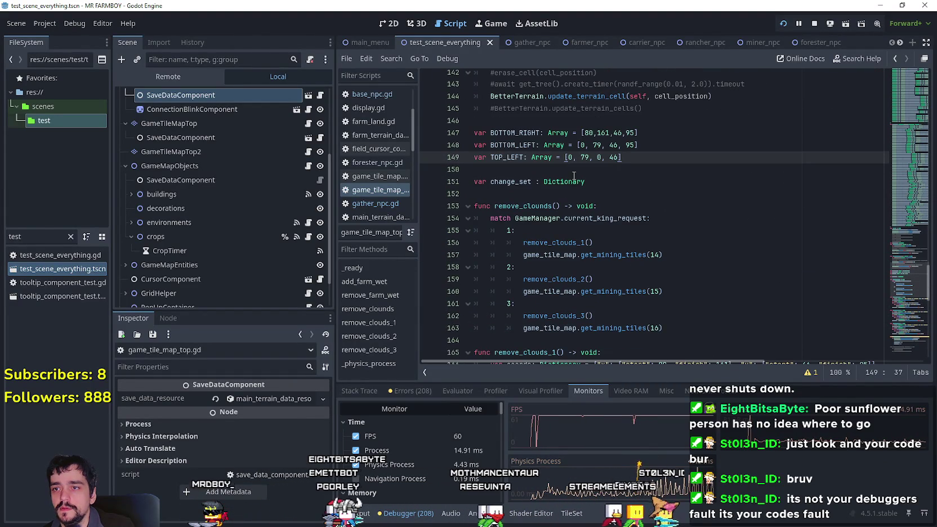
{"action": "scroll", "coordinate": [600, 216], "scroll_direction": "up", "scroll_amount": 4}
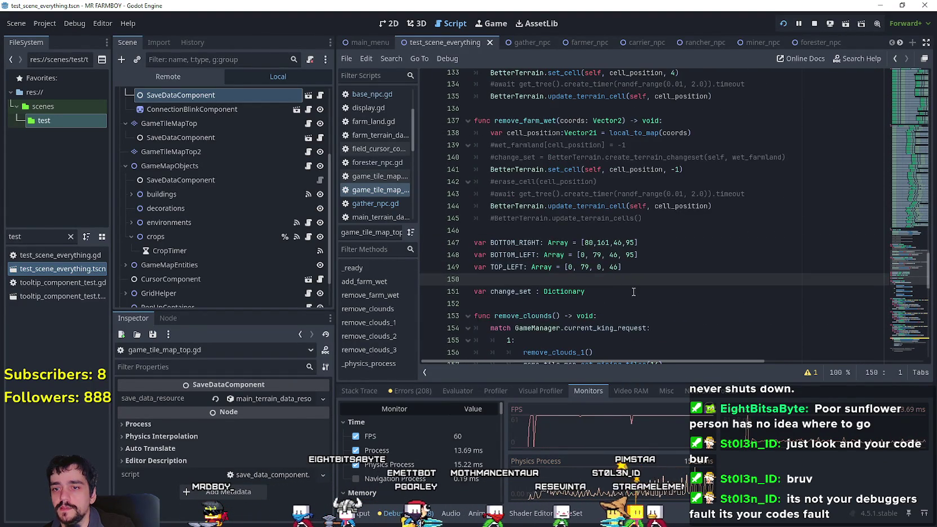
{"action": "scroll", "coordinate": [658, 296], "scroll_direction": "up", "scroll_amount": 3}
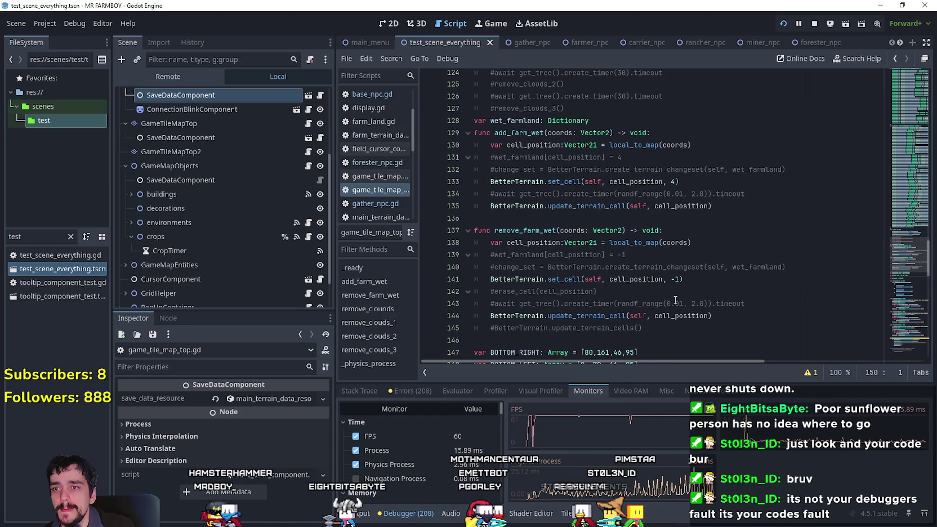
Insert a new line after the 'var wet_farmland: Dictionary' declaration
{"action": "left_click", "coordinate": [810, 269]}
{"action": "mouse_move", "coordinate": [810, 268]}
{"action": "left_mouse_down"}
{"action": "mouse_move", "coordinate": [563, 266]}
{"action": "mouse_move", "coordinate": [474, 254]}
{"action": "left_mouse_up"}
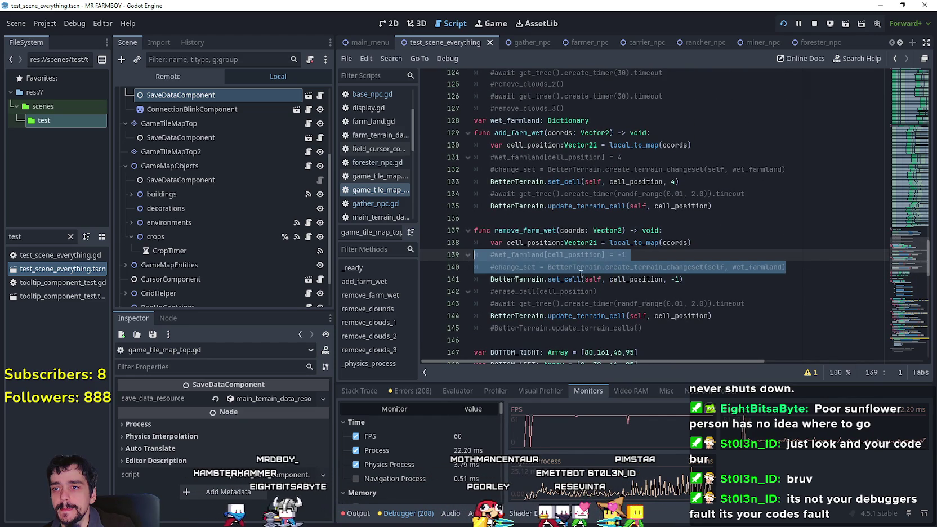
{"action": "scroll", "coordinate": [539, 244], "scroll_direction": "up", "scroll_amount": 1}
{"action": "left_click", "coordinate": [539, 245]}
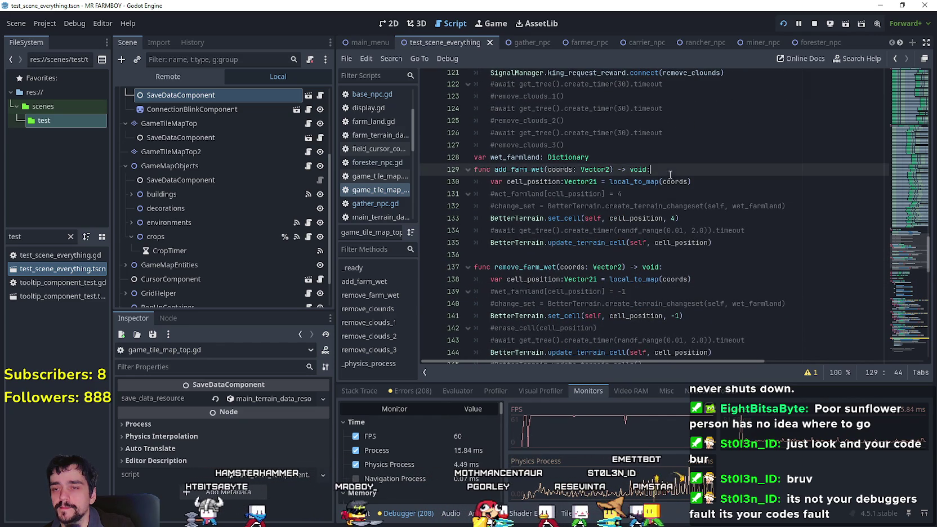
{"action": "left_click", "coordinate": [719, 254]}
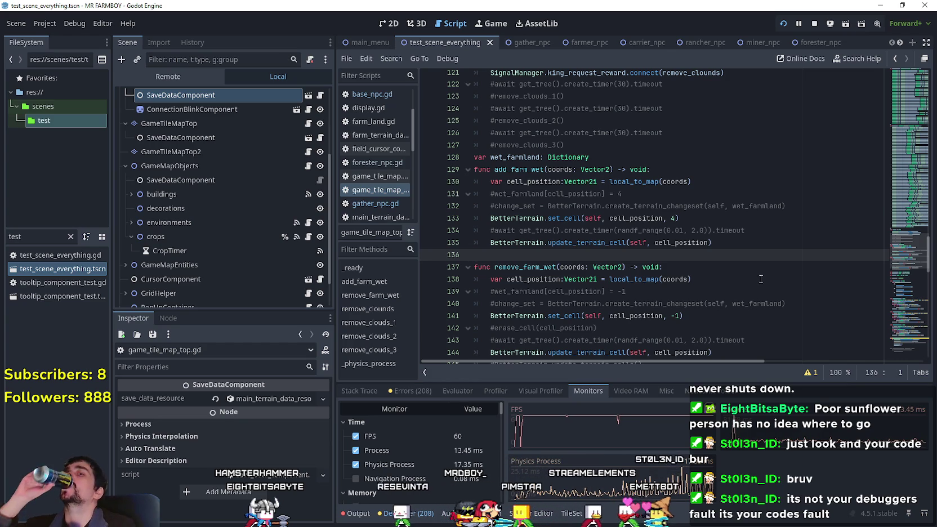
{"action": "scroll", "coordinate": [601, 244], "scroll_direction": "up", "scroll_amount": 2}
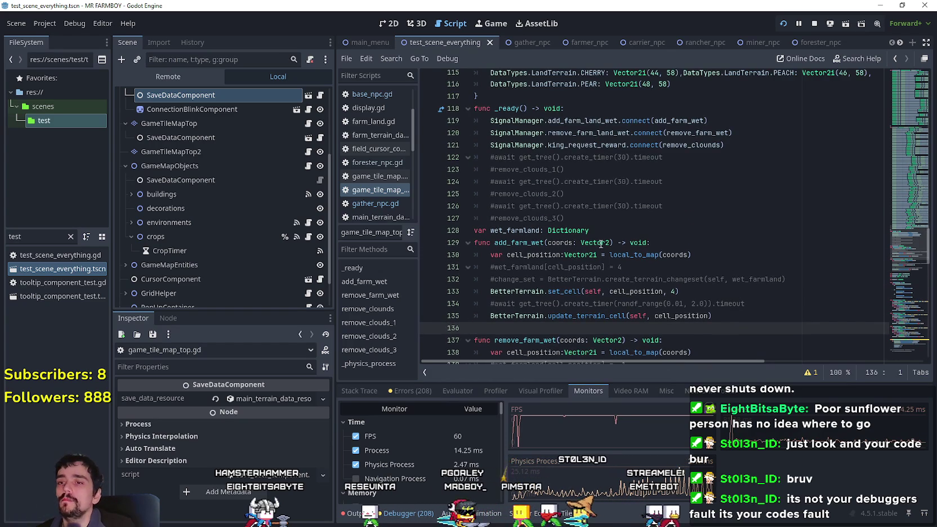
{"action": "left_click", "coordinate": [618, 234]}
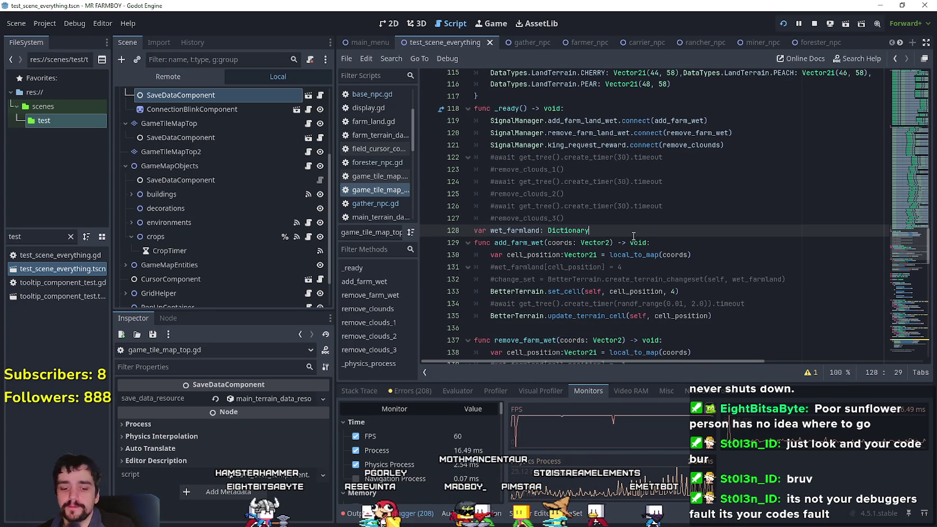
{"action": "key", "text": "Return"}
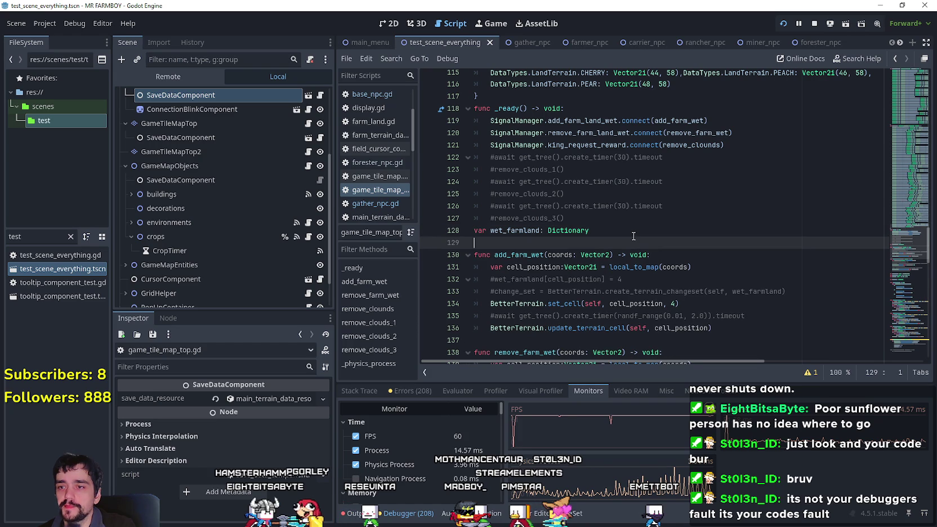
Declare 'var wet_farm_add: Array[Vector2i] = []' below wet_farmland
{"action": "key", "text": "Return"}
{"action": "type", "text": "var wet_"}
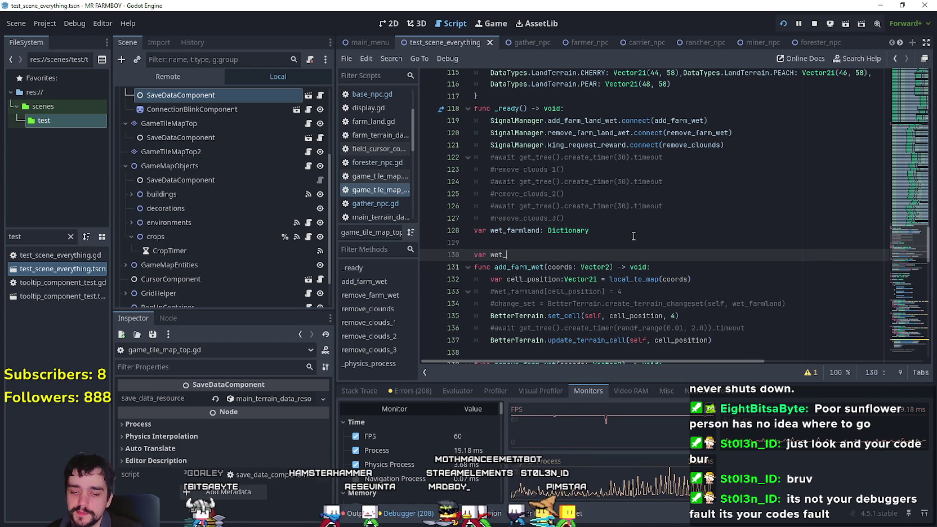
{"action": "type", "text": "farm"}
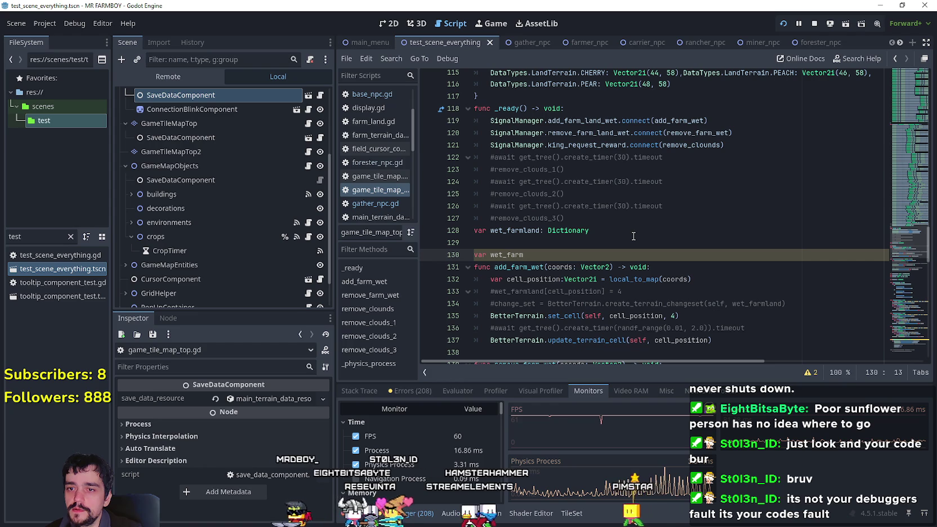
{"action": "type", "text": "_add: A"}
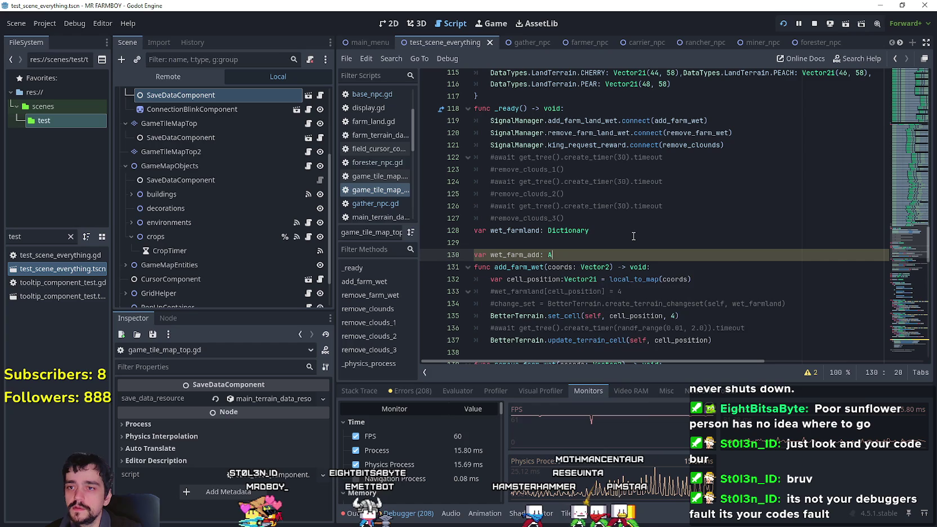
{"action": "type", "text": "rray"}
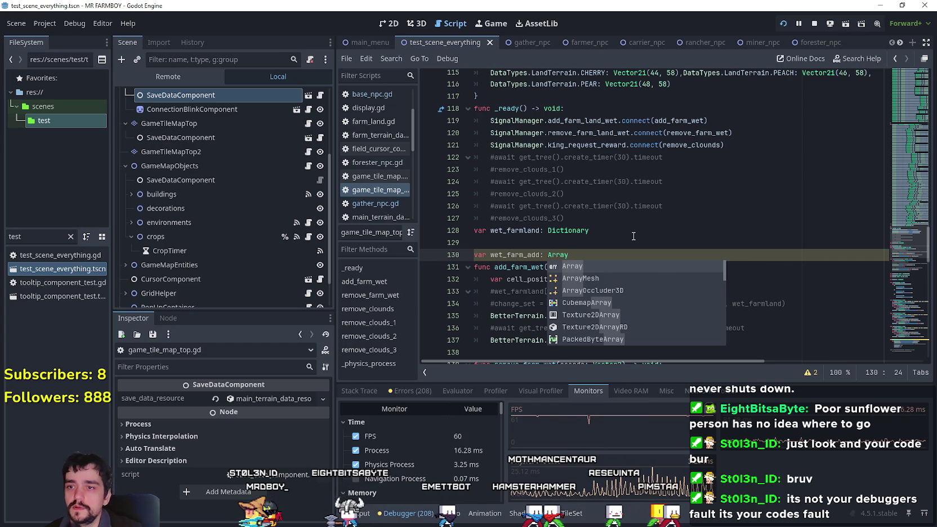
{"action": "type", "text": " = "}
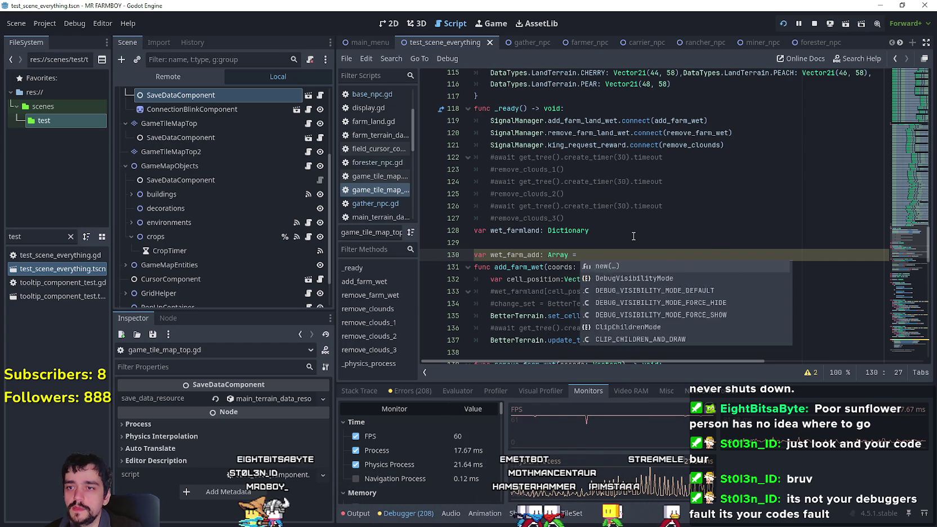
{"action": "type", "text": "{"}
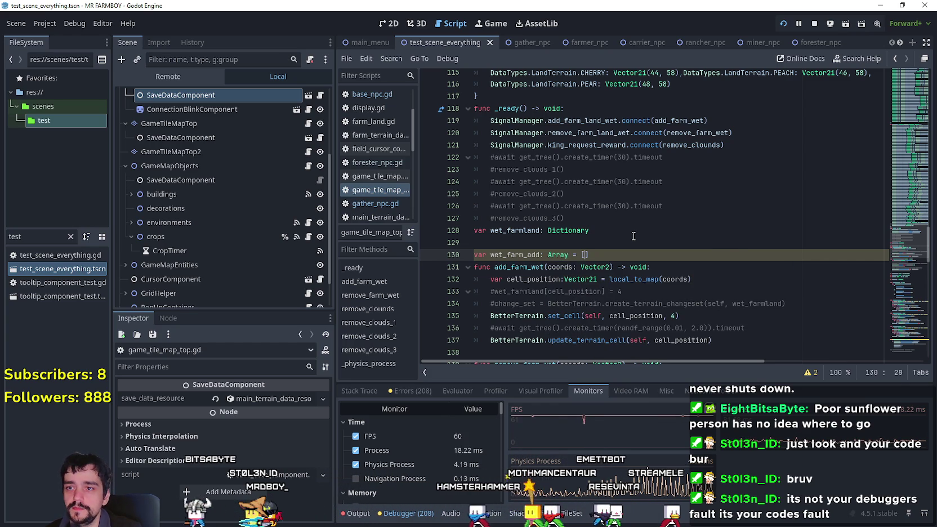
{"action": "left_click", "coordinate": [573, 255]}
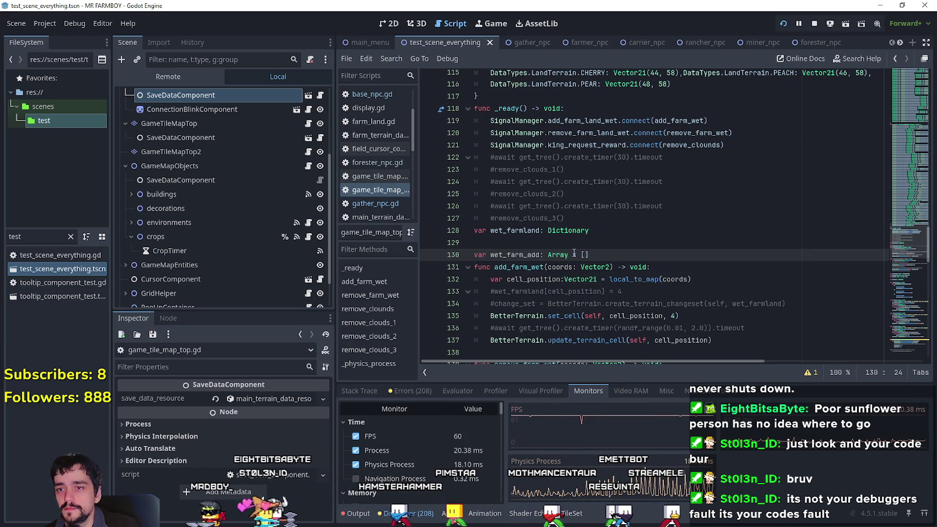
{"action": "scroll", "coordinate": [612, 201], "scroll_direction": "down", "scroll_amount": 1}
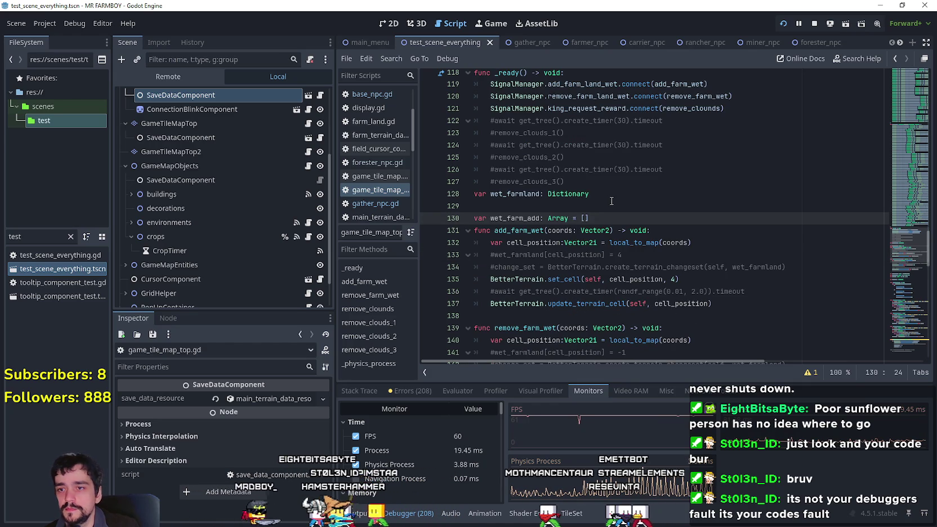
{"action": "type", "text": "[V"}
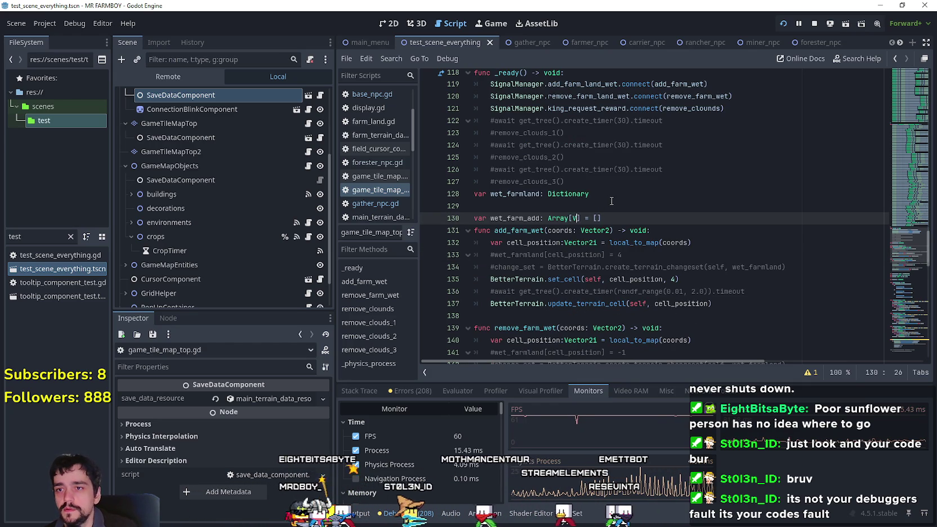
{"action": "type", "text": "ector2i"}
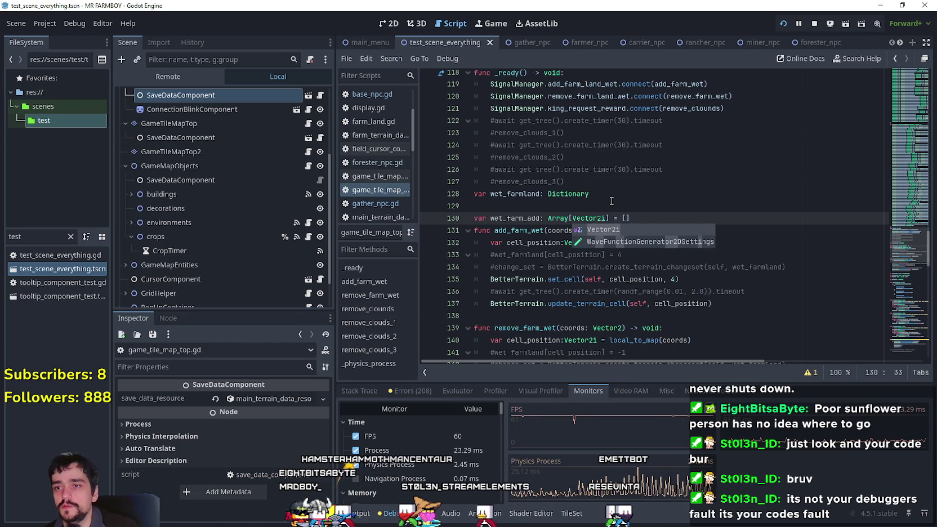
{"action": "left_click", "coordinate": [633, 188]}
Duplicate that declaration as wet_farm_remove, add a blank line after, and save
{"action": "double_click", "coordinate": [599, 218]}
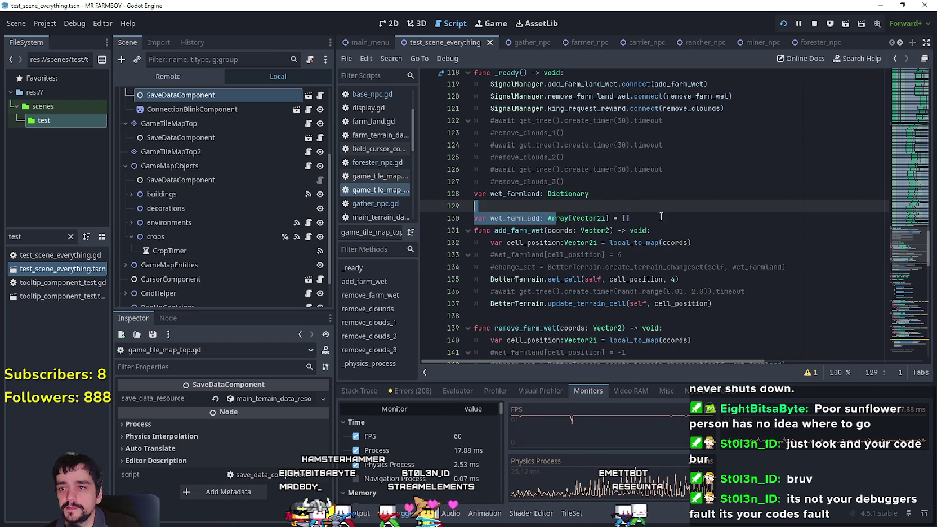
{"action": "left_click", "coordinate": [635, 219]}
{"action": "left_click", "coordinate": [644, 217]}
{"action": "key", "text": "Return"}
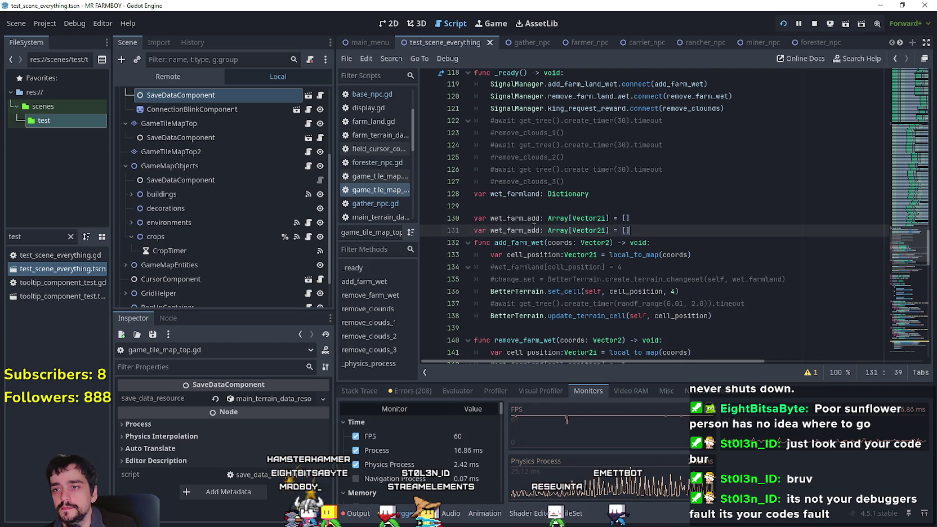
{"action": "left_click_drag", "start_coordinate": [539, 235], "coordinate": [528, 234]}
{"action": "type", "text": "remove"}
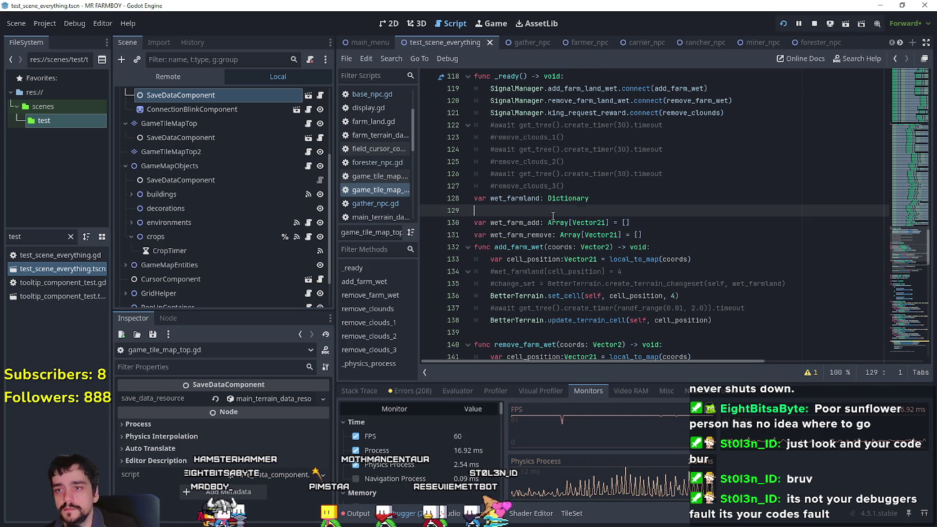
{"action": "left_click", "coordinate": [655, 234]}
{"action": "key", "text": "Return"}
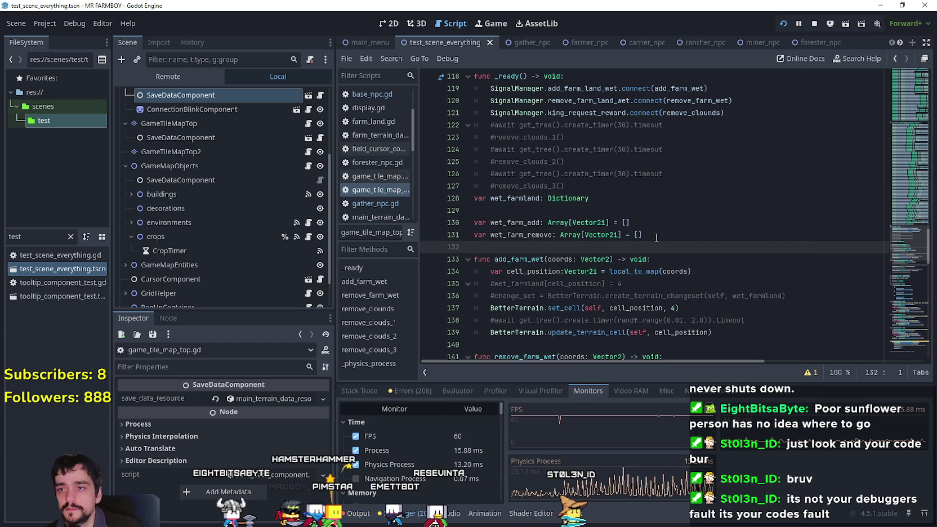
{"action": "key", "text": "ctrl+s"}
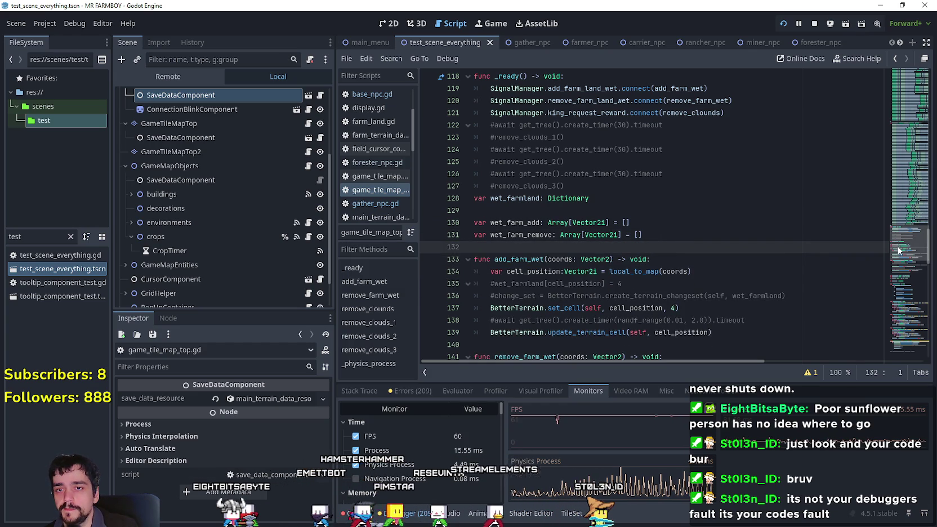
Move to _physics_process, just after the wet_farmland reset line
{"action": "left_click_drag", "start_coordinate": [898, 250], "coordinate": [907, 338]}
{"action": "left_click", "coordinate": [782, 236]}
{"action": "left_click", "coordinate": [707, 222]}
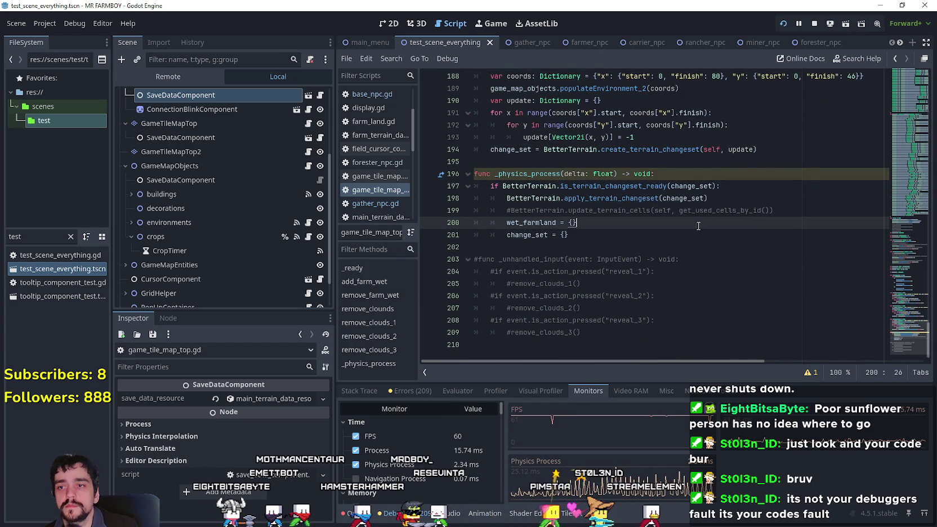
Add an if block in _physics_process that checks whether wet_farm_add is empty, using is_empty
{"action": "left_click", "coordinate": [696, 242]}
{"action": "left_click", "coordinate": [731, 232]}
{"action": "key", "text": "Return"}
{"action": "type", "text": "if w"}
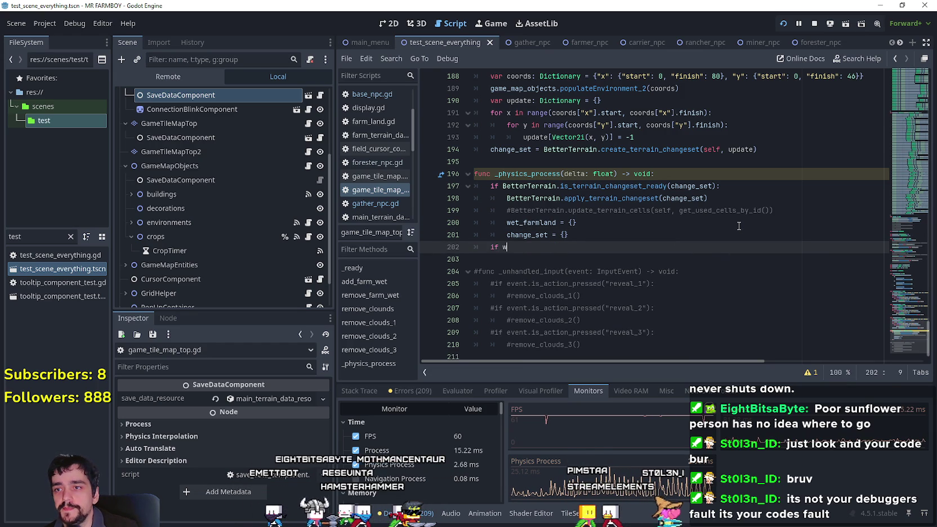
{"action": "type", "text": "et"}
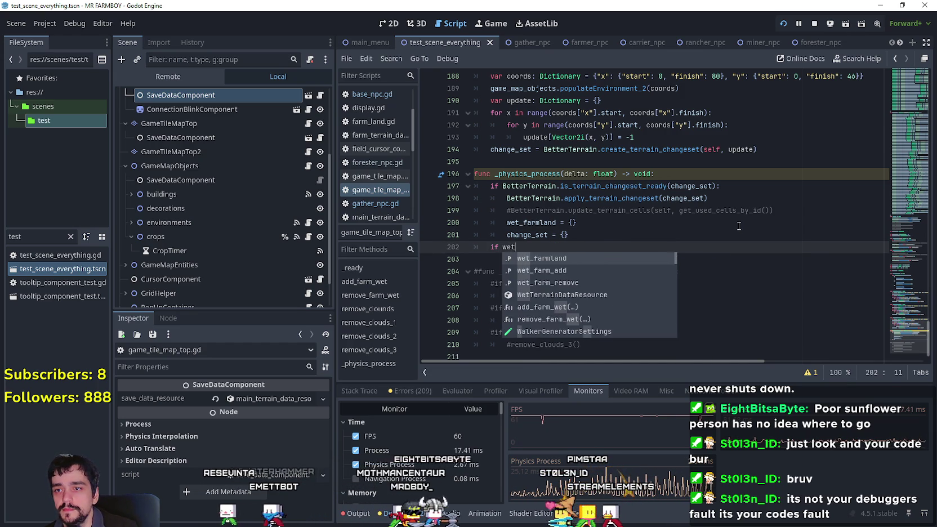
{"action": "key", "text": "Down"}
{"action": "key", "text": "Return"}
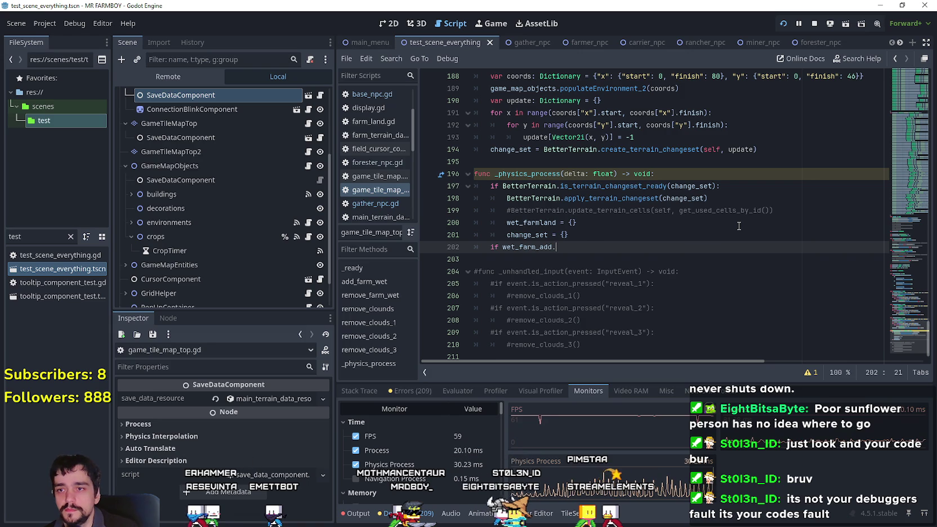
{"action": "type", "text": "is"}
{"action": "key", "text": "Return"}
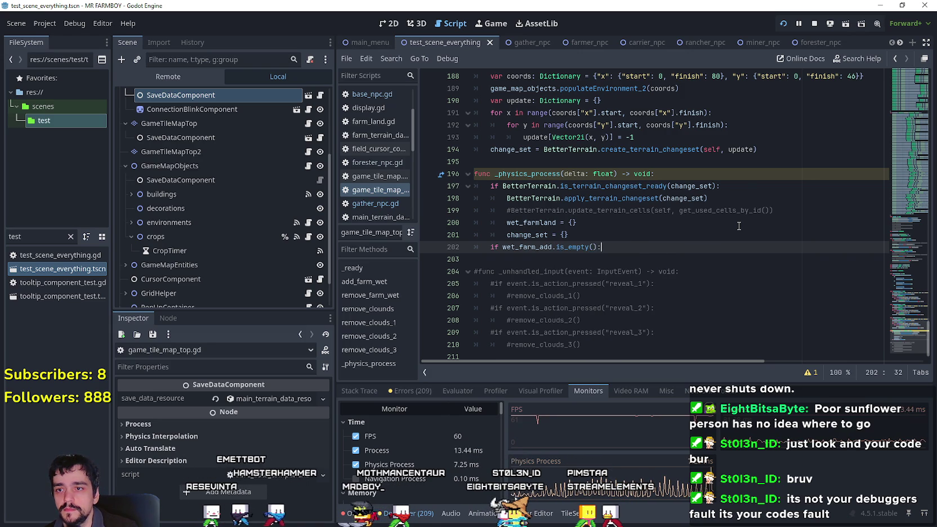
{"action": "key", "text": "Return"}
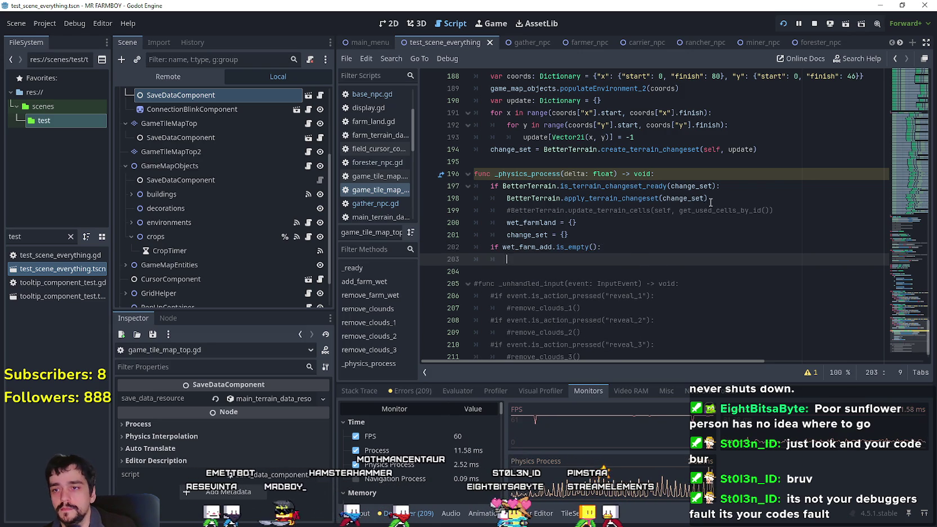
{"action": "left_click", "coordinate": [500, 248]}
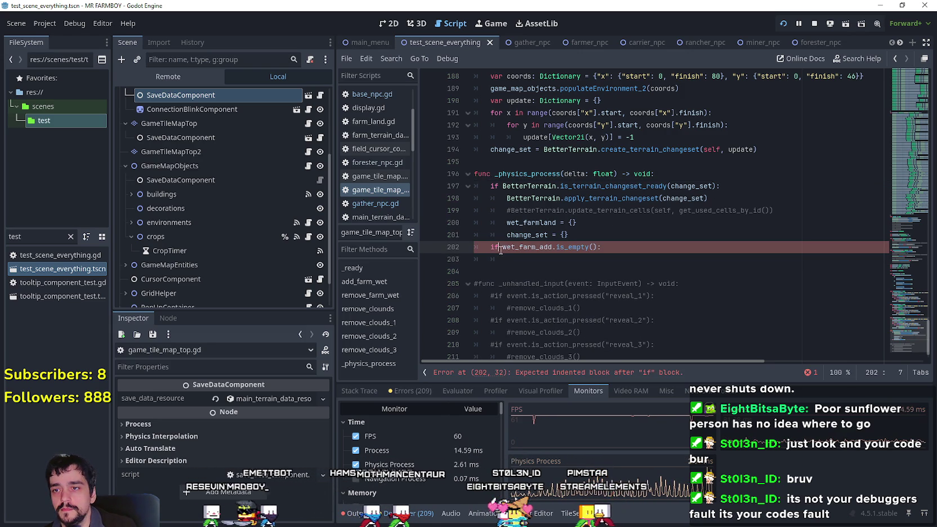
{"action": "left_click", "coordinate": [551, 260]}
Paste add_farm_wet's set_cell and update_terrain_cell lines under the if, dropping the await line
{"action": "scroll", "coordinate": [919, 252], "scroll_direction": "up", "scroll_amount": 6}
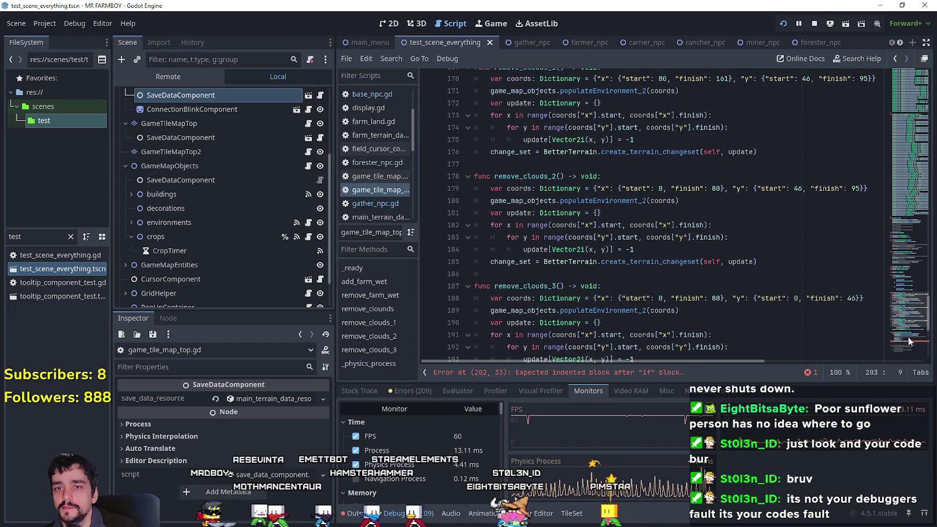
{"action": "scroll", "coordinate": [906, 262], "scroll_direction": "up", "scroll_amount": 12}
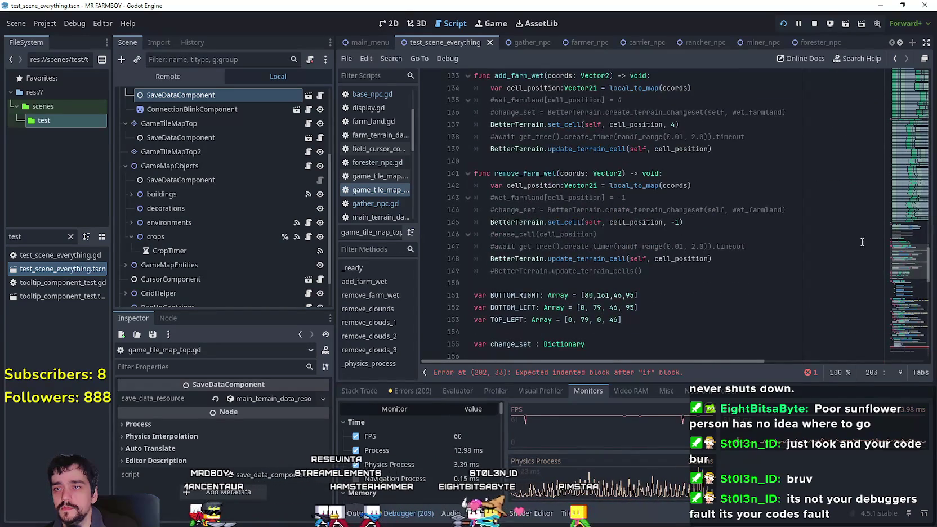
{"action": "left_click_drag", "start_coordinate": [759, 151], "coordinate": [449, 131]}
{"action": "key", "text": "ctrl+c"}
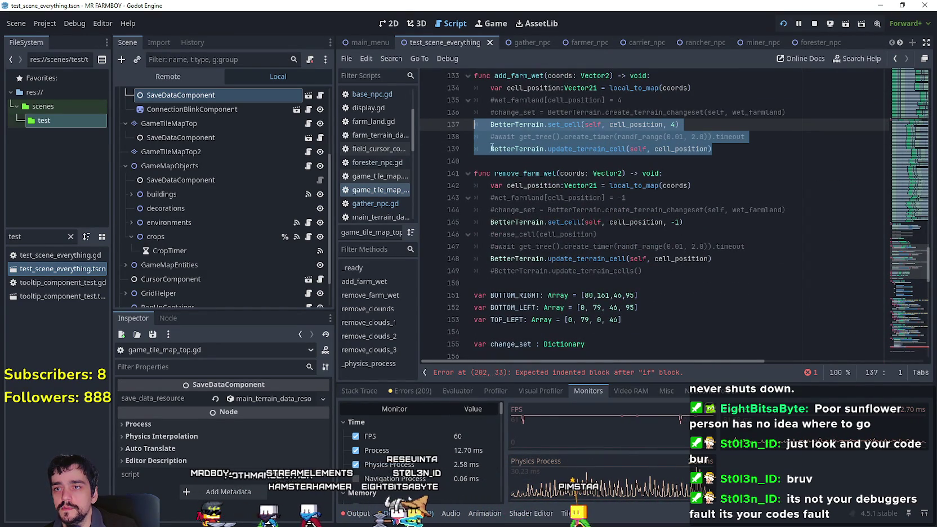
{"action": "scroll", "coordinate": [555, 227], "scroll_direction": "down", "scroll_amount": 19}
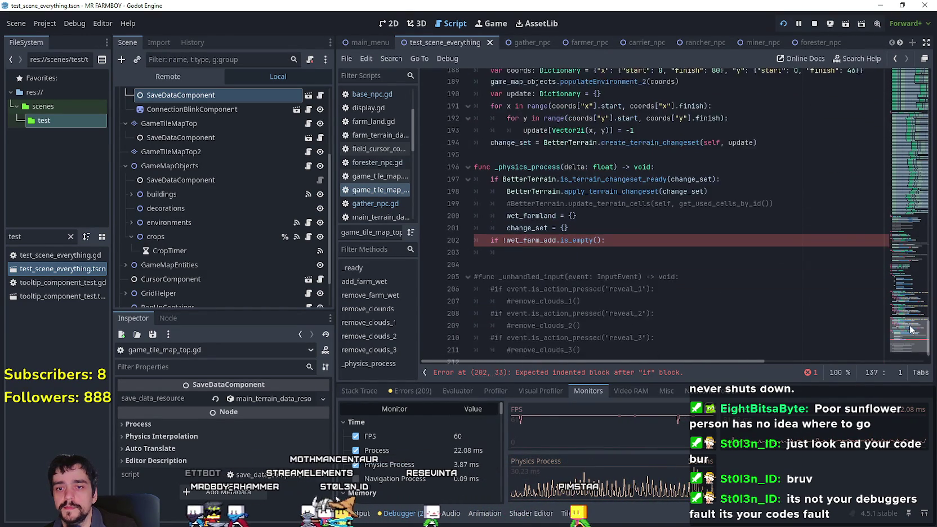
{"action": "left_click", "coordinate": [517, 236]}
{"action": "key", "text": "ctrl+v"}
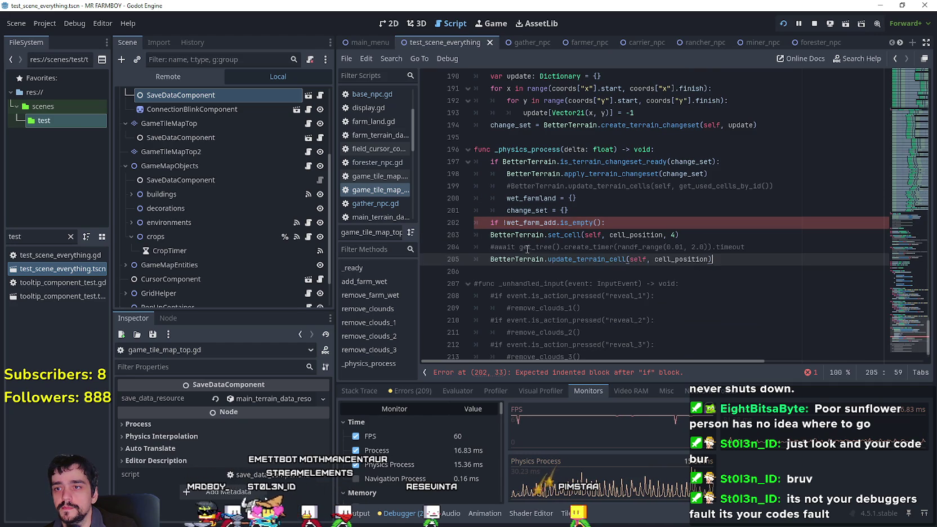
{"action": "left_click_drag", "start_coordinate": [745, 247], "coordinate": [475, 248]}
{"action": "key", "text": "BackSpace"}
{"action": "left_click", "coordinate": [484, 235]}
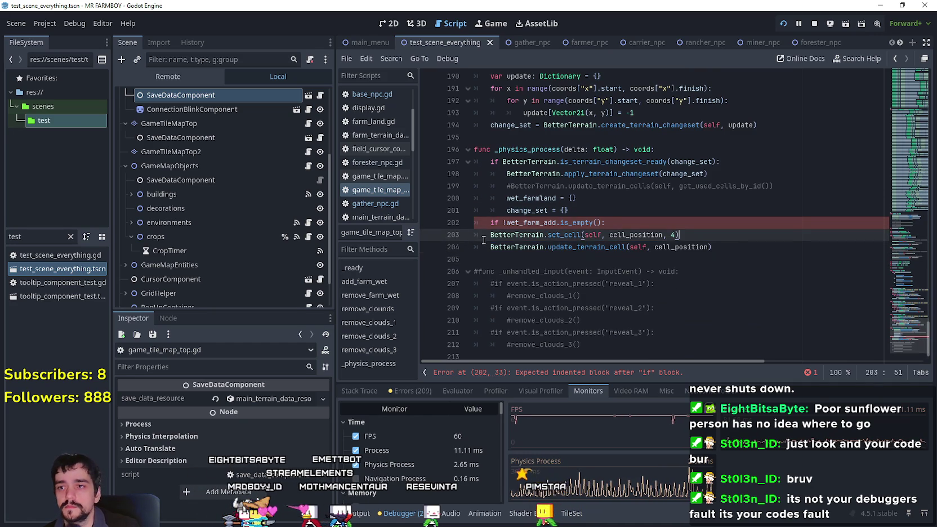
{"action": "key", "text": "shift+Down"}
{"action": "key", "text": "Tab"}
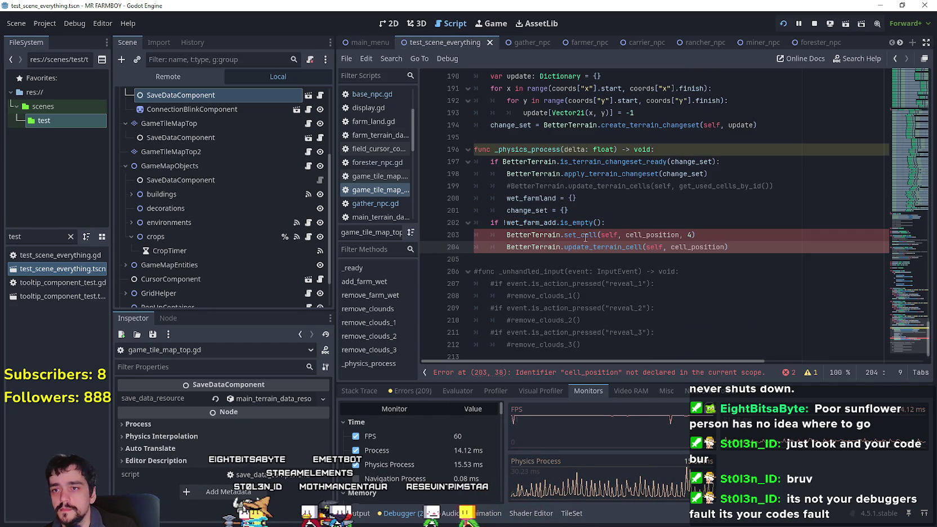
Change the call to BetterTerrain.set_cells, passing wet_farm_add instead of cell_position
{"action": "double_click", "coordinate": [583, 235]}
{"action": "type", "text": "set_cel"}
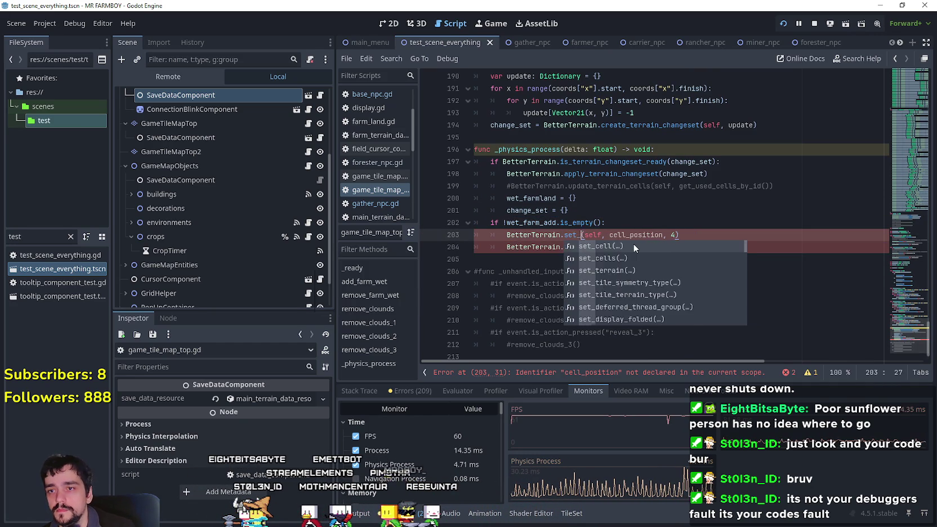
{"action": "type", "text": "ls"}
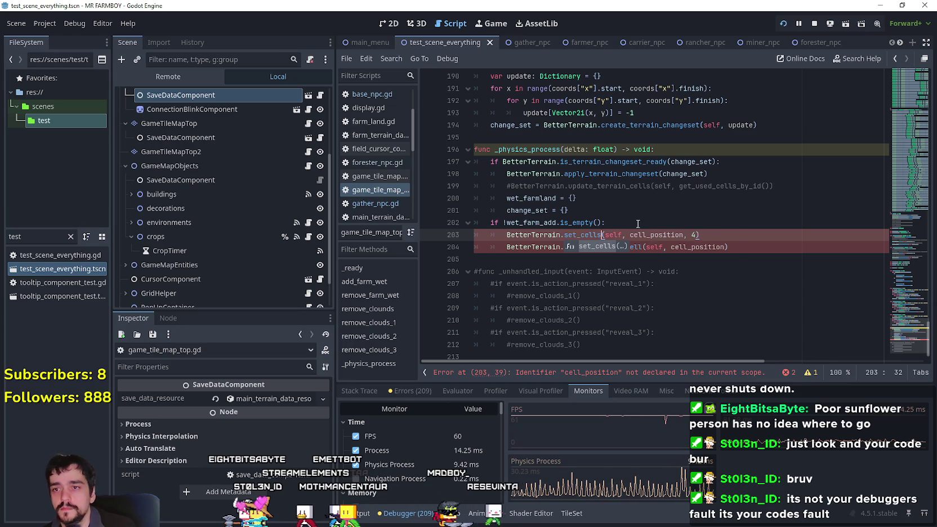
{"action": "key", "text": "Right"}
{"action": "key", "text": "Right"}
{"action": "key", "text": "Right"}
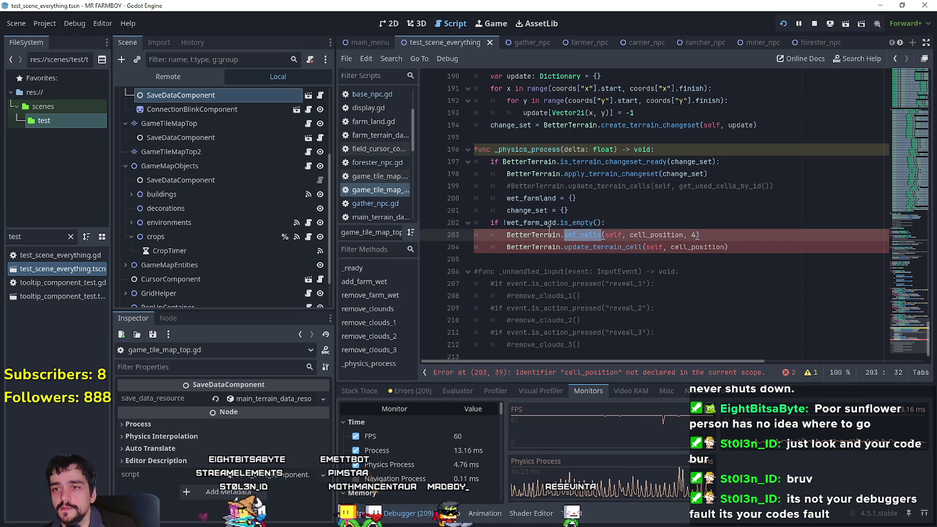
{"action": "double_click", "coordinate": [536, 222]}
{"action": "key", "text": "ctrl+c"}
{"action": "double_click", "coordinate": [653, 235]}
{"action": "key", "text": "ctrl+v"}
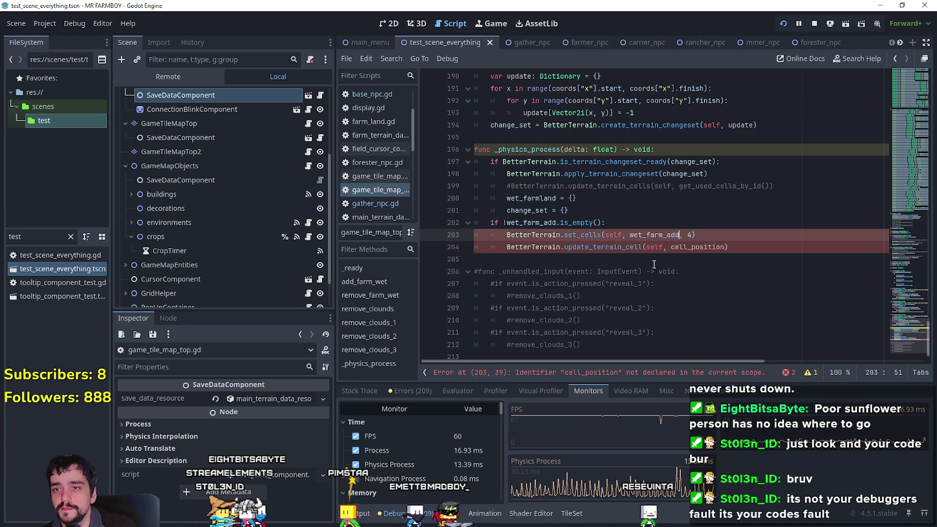
{"action": "left_click", "coordinate": [653, 260]}
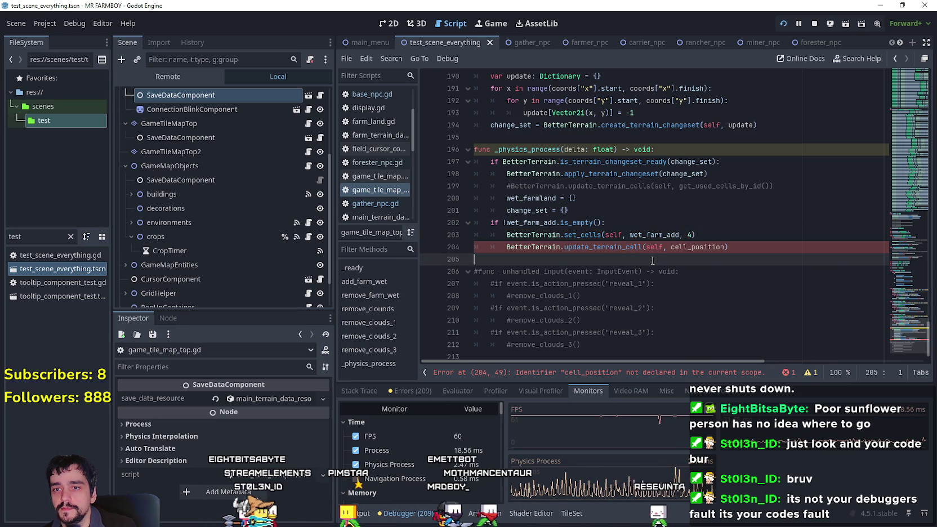
Change the update call to update_terrain_cells, passing wet_farm_add instead of cell_position
{"action": "double_click", "coordinate": [578, 246]}
{"action": "type", "text": "pda"}
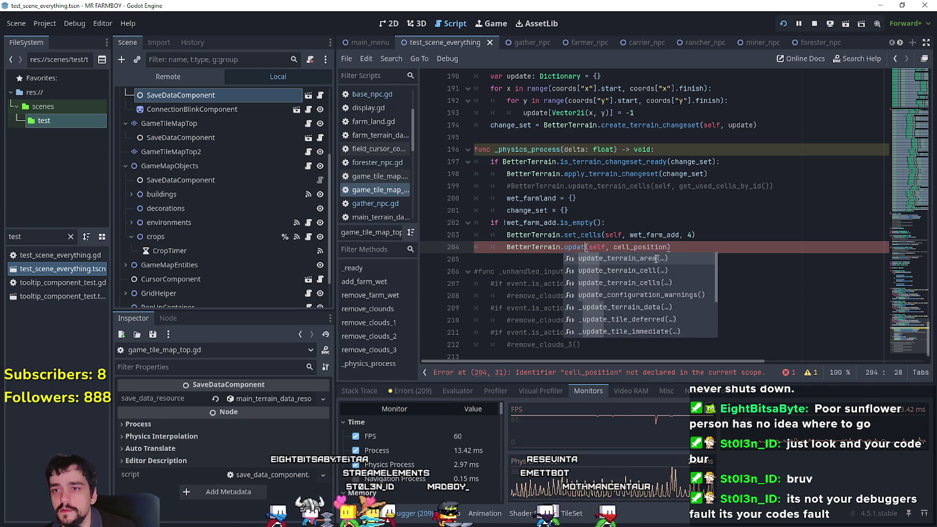
{"action": "key", "text": "Down"}
{"action": "key", "text": "Down"}
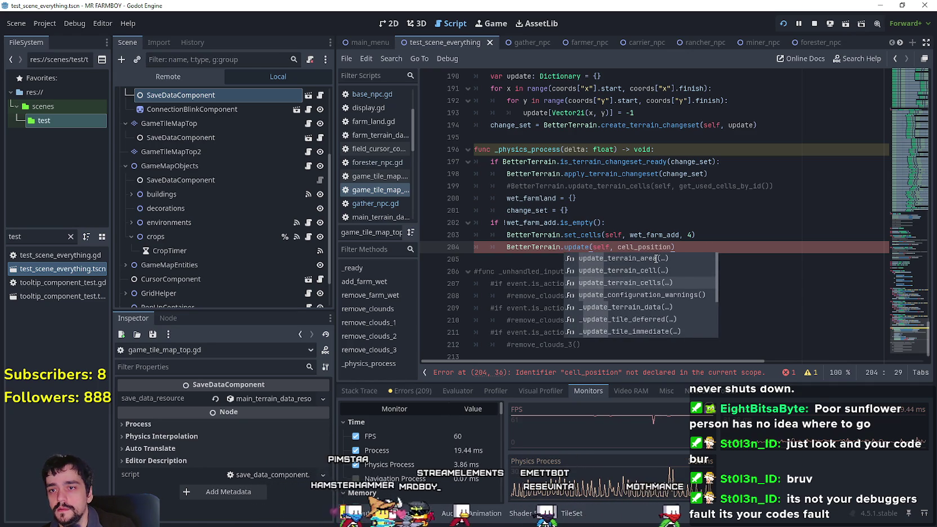
{"action": "key", "text": "Return"}
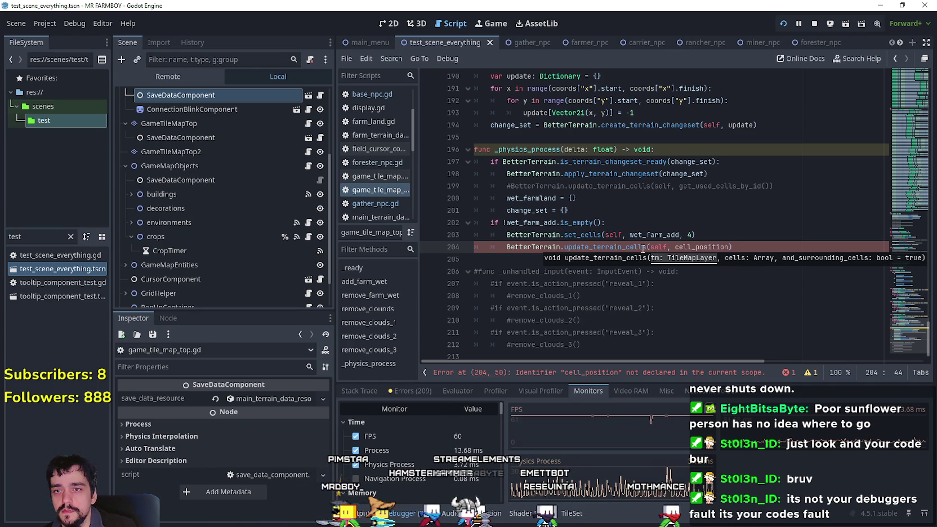
{"action": "double_click", "coordinate": [568, 236]}
{"action": "double_click", "coordinate": [653, 235]}
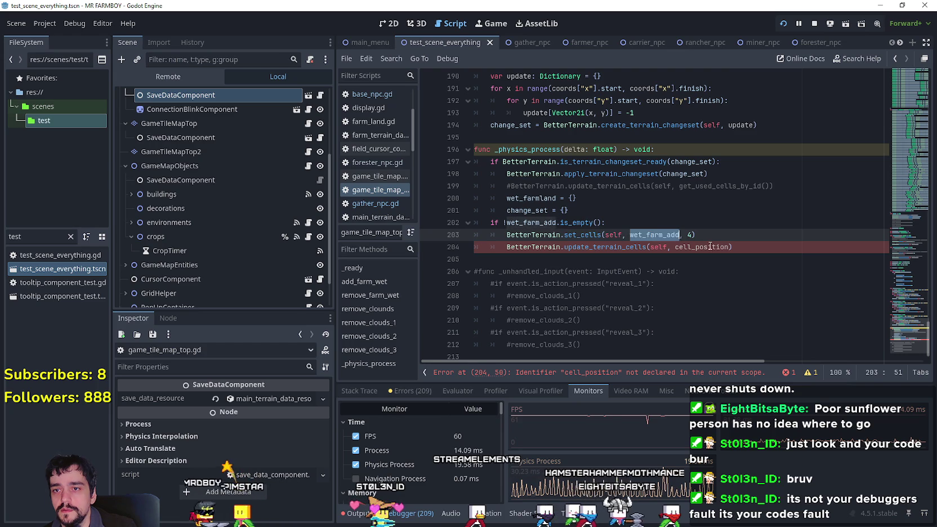
{"action": "key", "text": "ctrl+c"}
{"action": "double_click", "coordinate": [703, 247]}
{"action": "key", "text": "ctrl+v"}
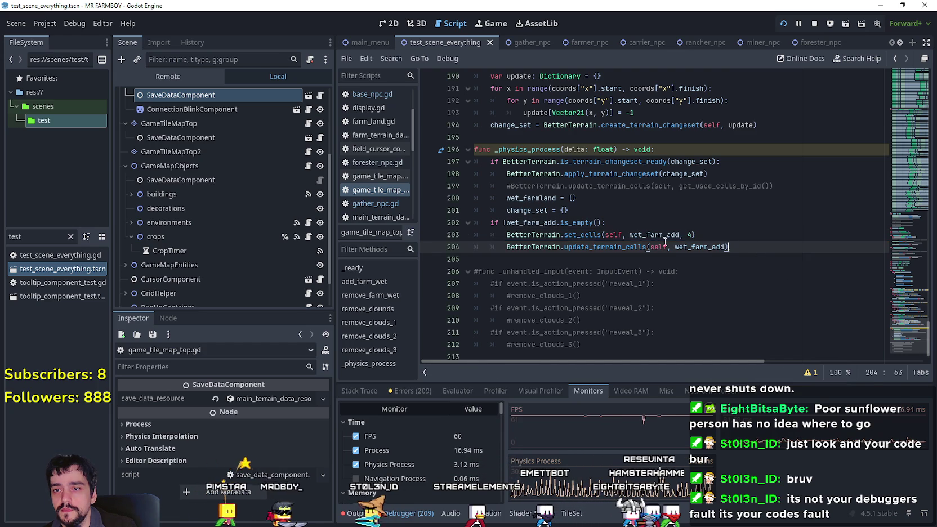
{"action": "left_click_drag", "start_coordinate": [774, 248], "coordinate": [462, 226]}
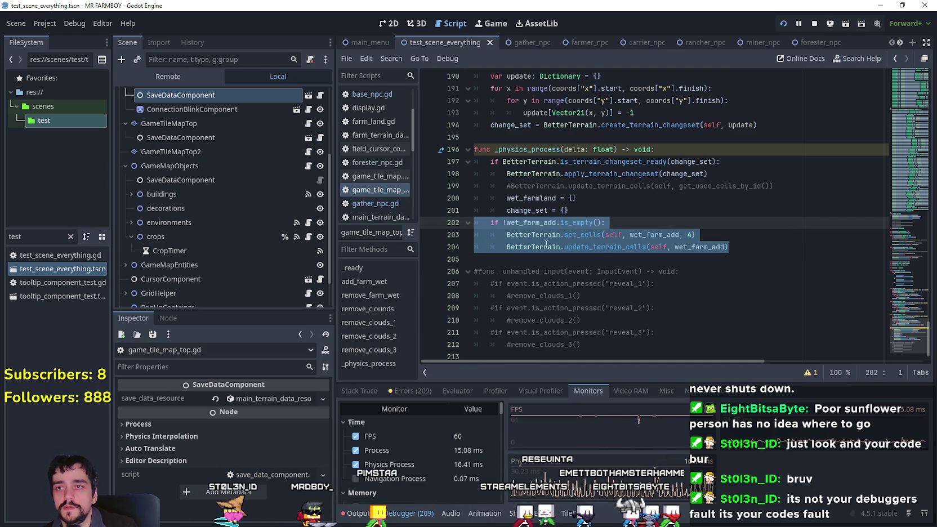
{"action": "left_click", "coordinate": [519, 259]}
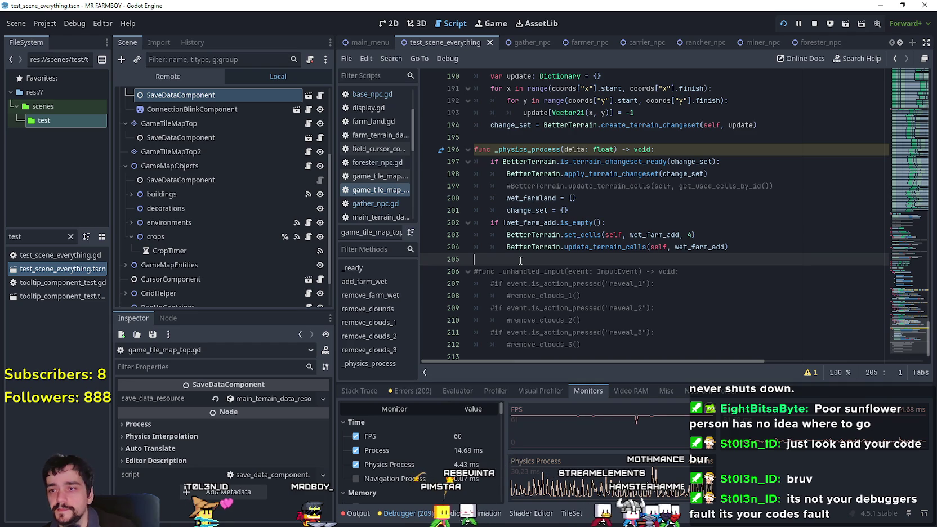
{"action": "type", "text": "if"}
Duplicate the wet_farm_add block as a wet_farm_remove block on lines 205–207
{"action": "key", "text": "BackSpace"}
{"action": "key", "text": "BackSpace"}
{"action": "key", "text": "ctrl+v"}
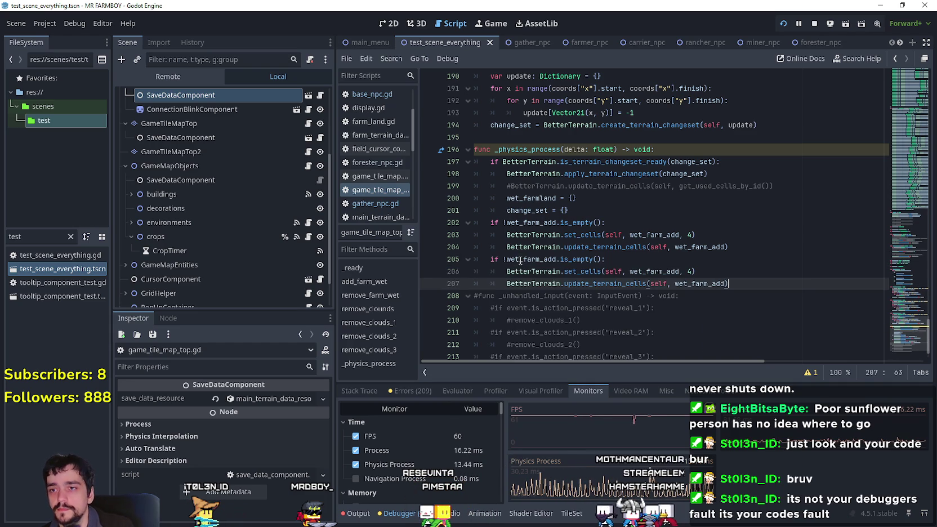
{"action": "left_click", "coordinate": [524, 259]}
{"action": "type", "text": "wet_cell"}
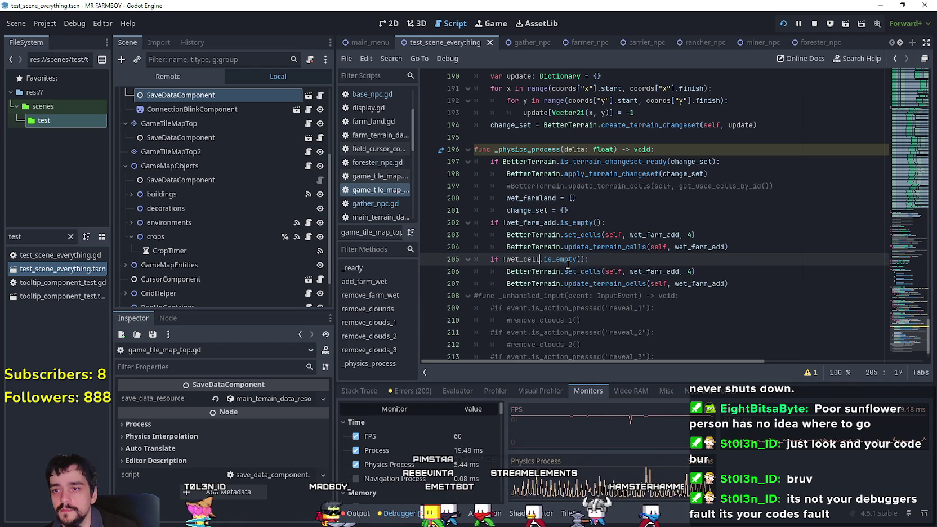
{"action": "type", "text": "farm"}
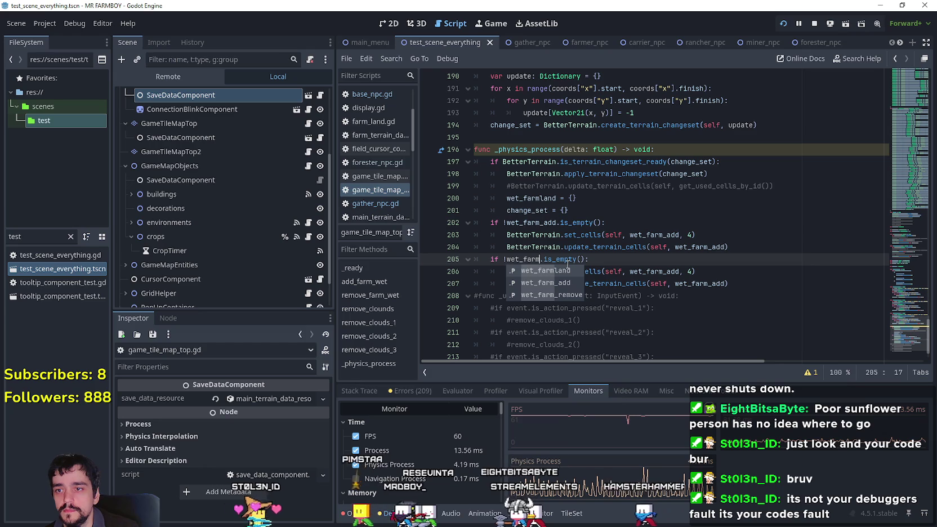
{"action": "key", "text": "Down"}
{"action": "key", "text": "Down"}
{"action": "key", "text": "Return"}
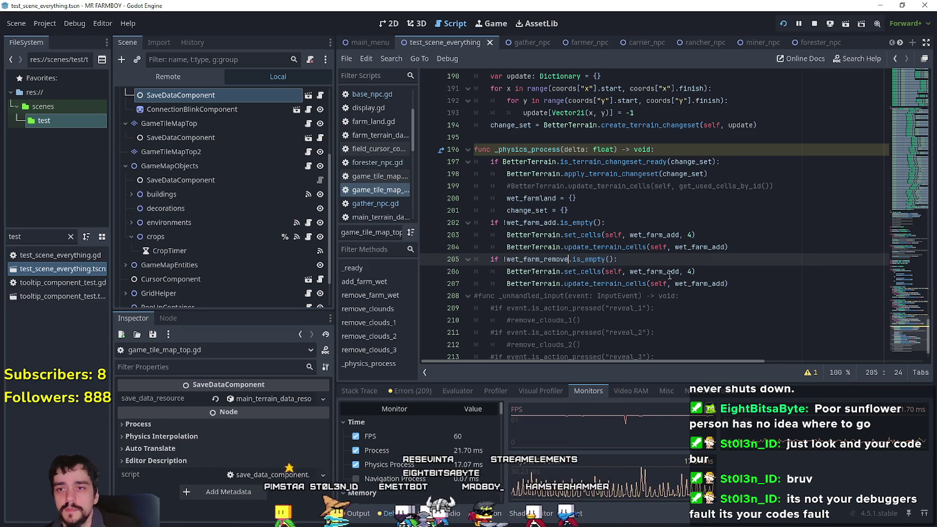
{"action": "left_click", "coordinate": [688, 272]}
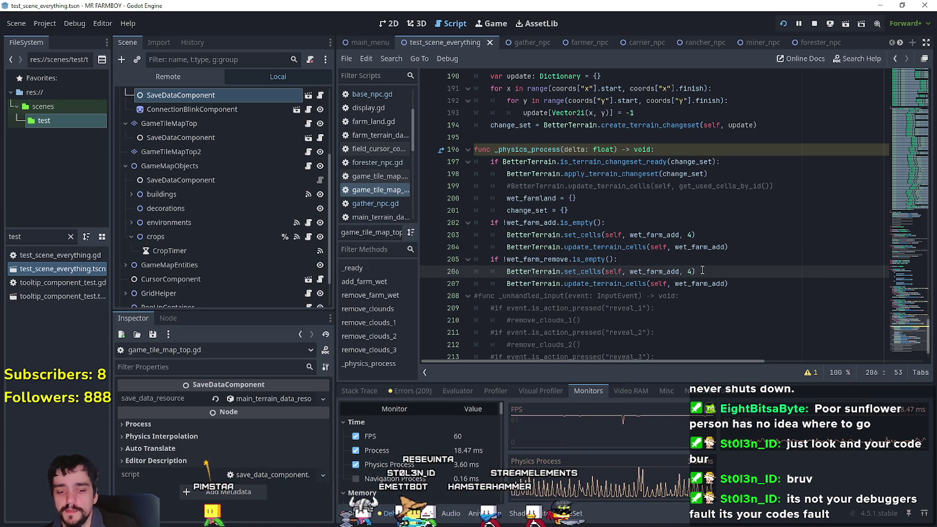
{"action": "type", "text": "-1"}
{"action": "left_click", "coordinate": [642, 271]}
{"action": "double_click", "coordinate": [561, 259]}
{"action": "key", "text": "ctrl+c"}
{"action": "double_click", "coordinate": [656, 271]}
{"action": "key", "text": "ctrl+v"}
{"action": "double_click", "coordinate": [712, 283]}
{"action": "key", "text": "ctrl+v"}
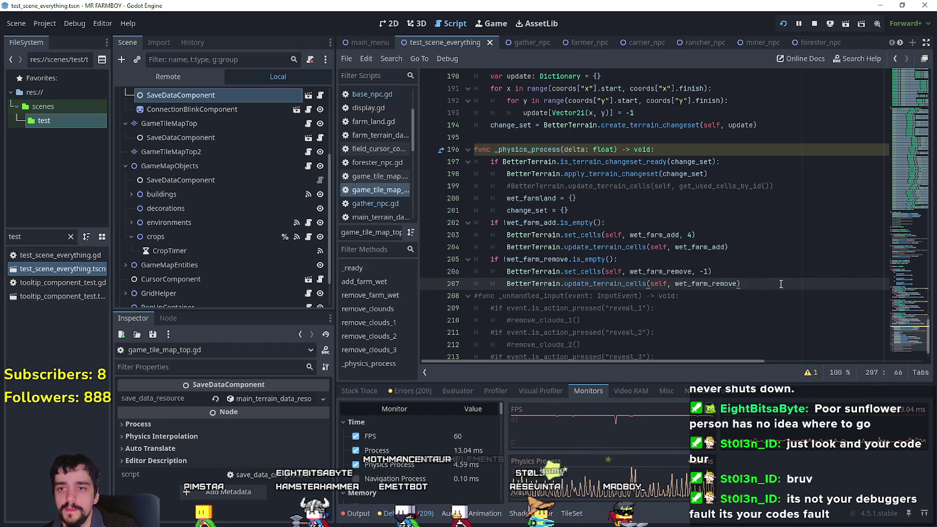
{"action": "key", "text": "Return"}
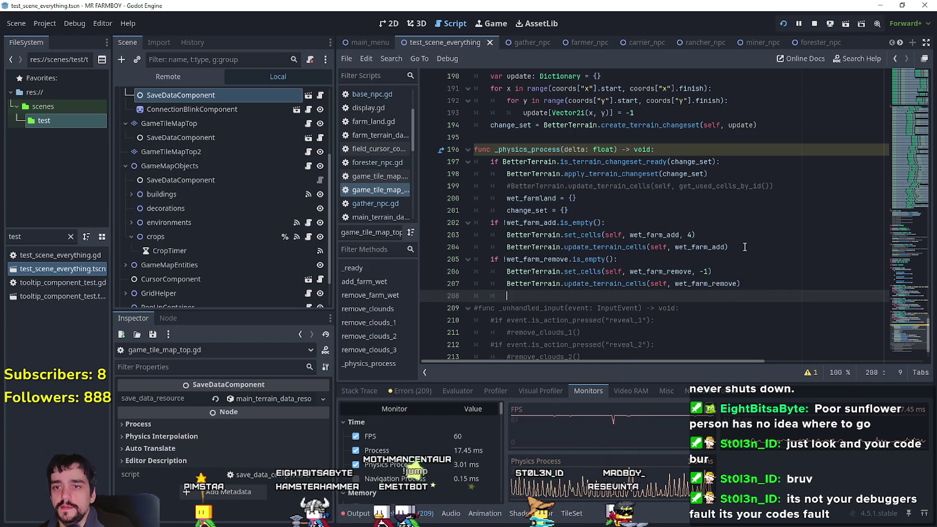
Add wet_farm_add.clear() and wet_farm_remove.clear() after each block's update
{"action": "left_click", "coordinate": [744, 247]}
{"action": "key", "text": "Return"}
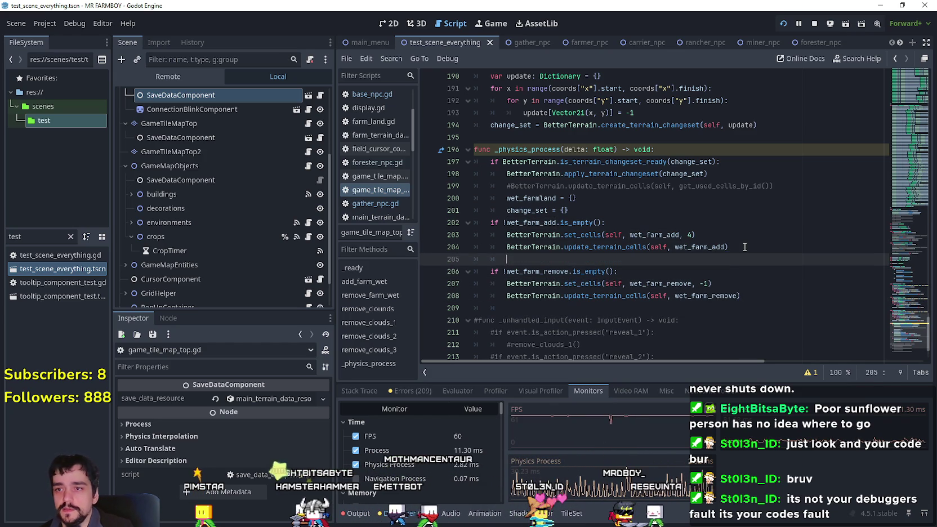
{"action": "double_click", "coordinate": [531, 222]}
{"action": "left_click", "coordinate": [538, 260]}
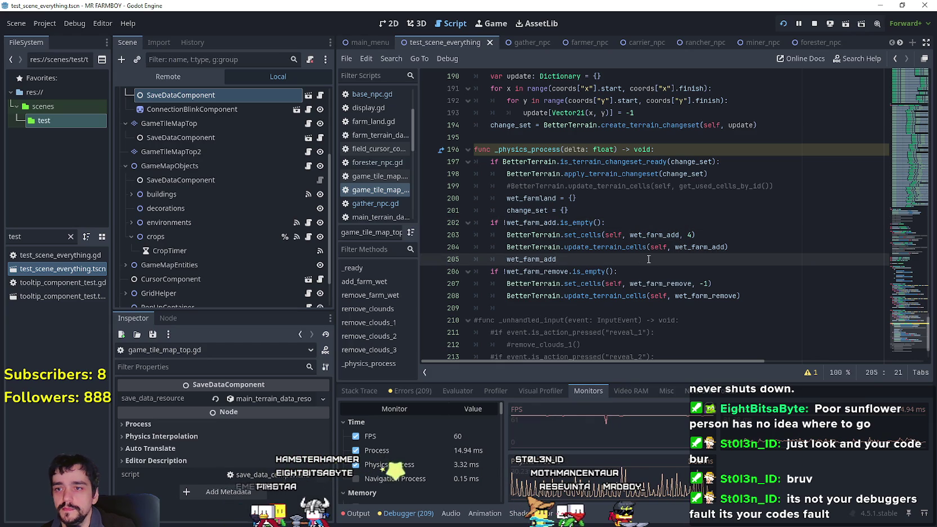
{"action": "type", "text": ".cl"}
{"action": "key", "text": "Return"}
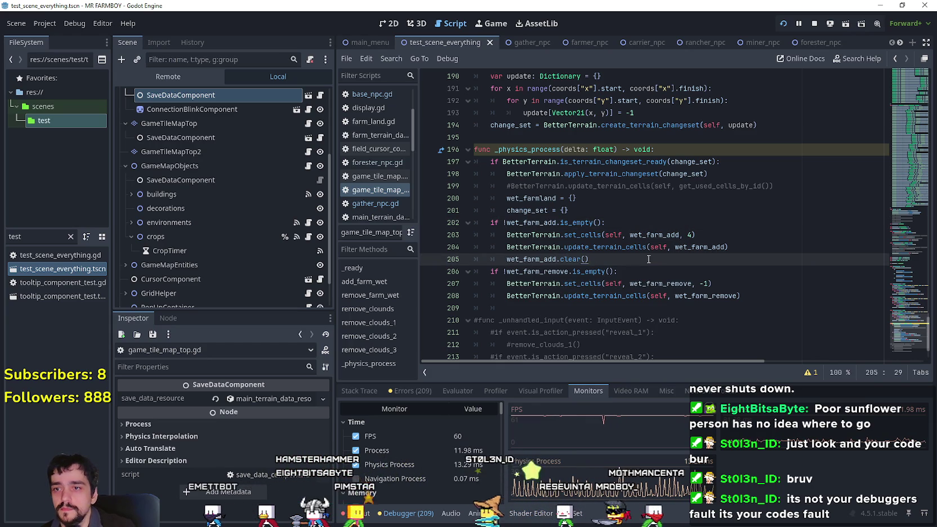
{"action": "left_click", "coordinate": [761, 297]}
{"action": "key", "text": "Return"}
{"action": "type", "text": "wet_farm_add.clear()"}
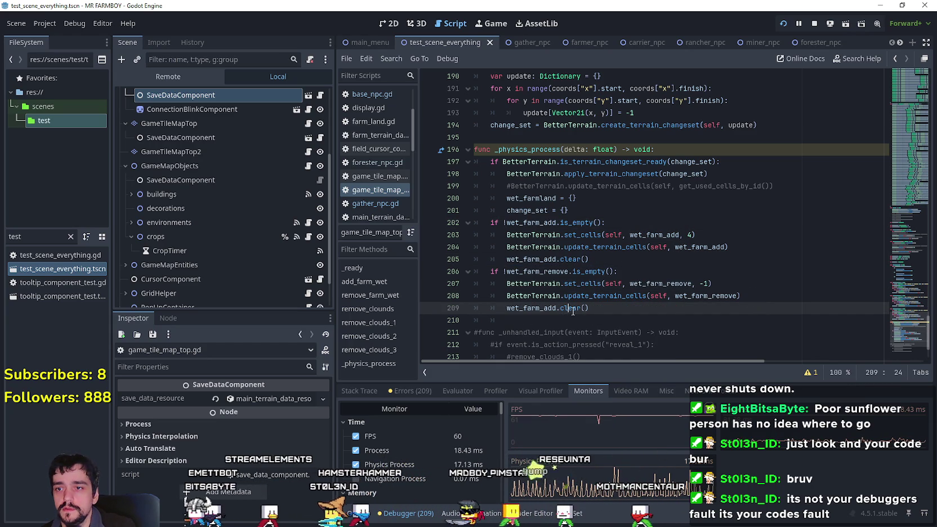
{"action": "left_click", "coordinate": [535, 271]}
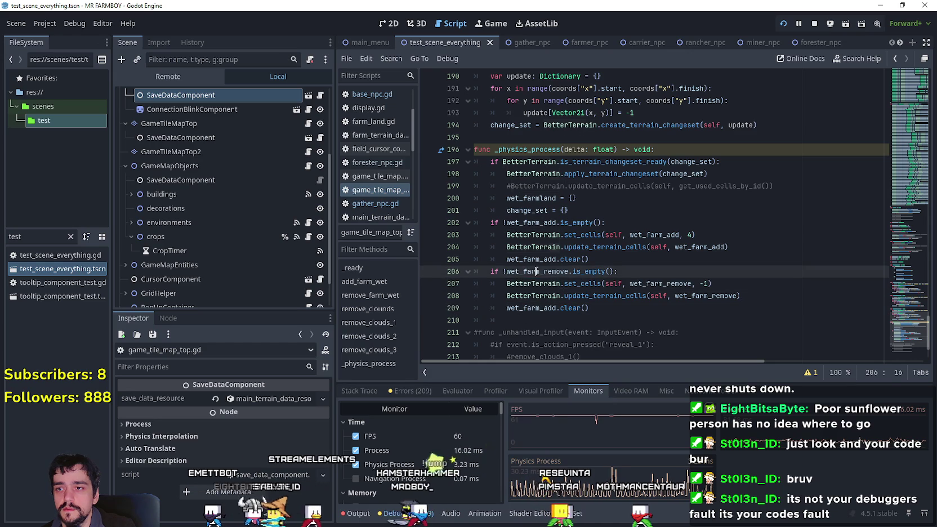
{"action": "key", "text": "ctrl+c"}
{"action": "double_click", "coordinate": [536, 307]}
{"action": "key", "text": "ctrl+v"}
{"action": "left_click", "coordinate": [540, 325]}
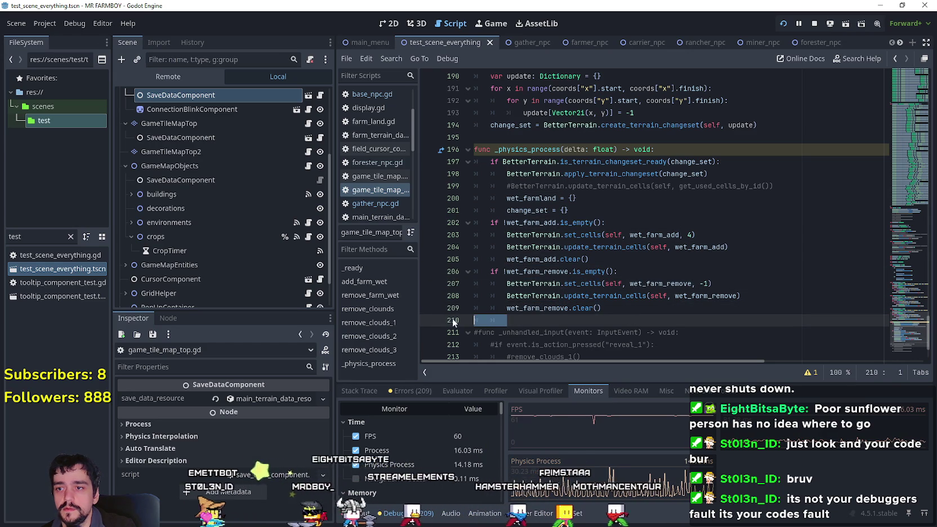
{"action": "key", "text": "BackSpace"}
{"action": "key", "text": "BackSpace"}
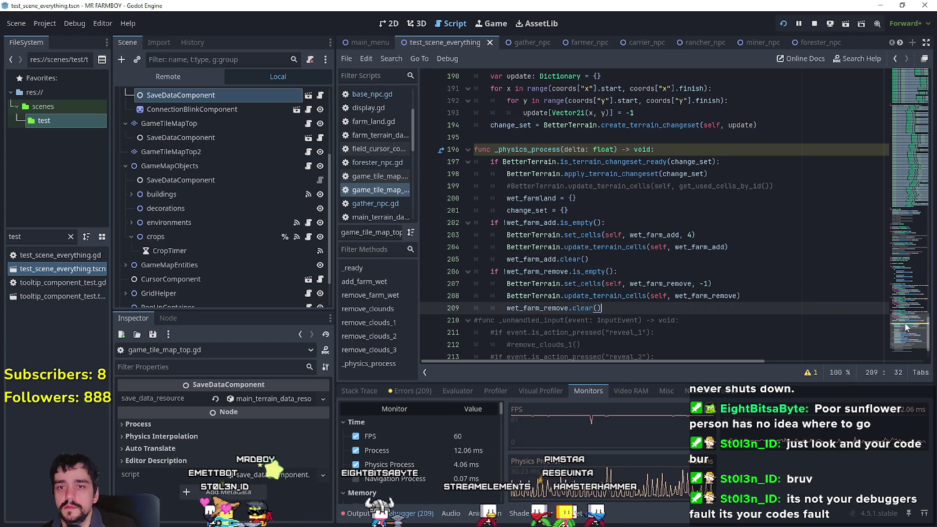
Scroll back up the script and stop the running game
{"action": "scroll", "coordinate": [908, 320], "scroll_direction": "up", "scroll_amount": 4}
{"action": "left_click_drag", "start_coordinate": [907, 289], "coordinate": [905, 236]}
{"action": "left_click", "coordinate": [812, 25]}
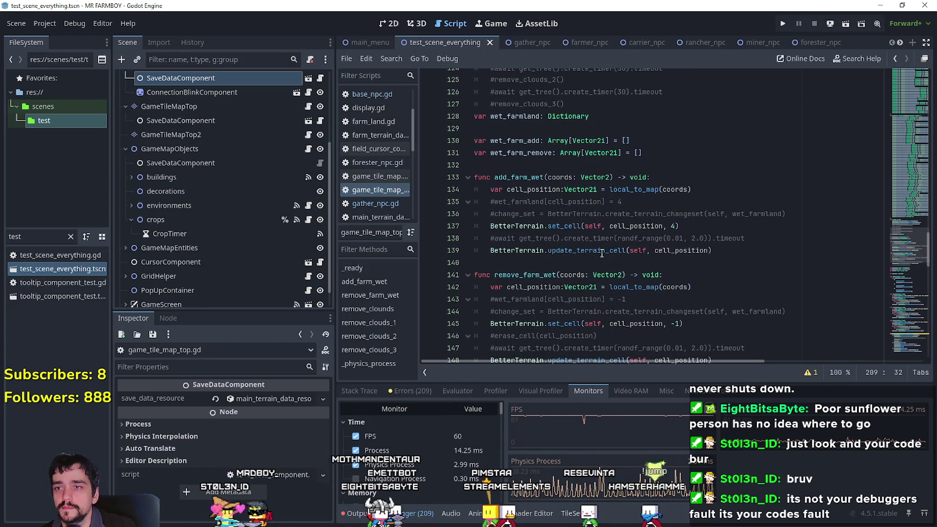
Comment out the direct terrain update lines 137–139 in add_farm_wet
{"action": "left_click", "coordinate": [718, 181]}
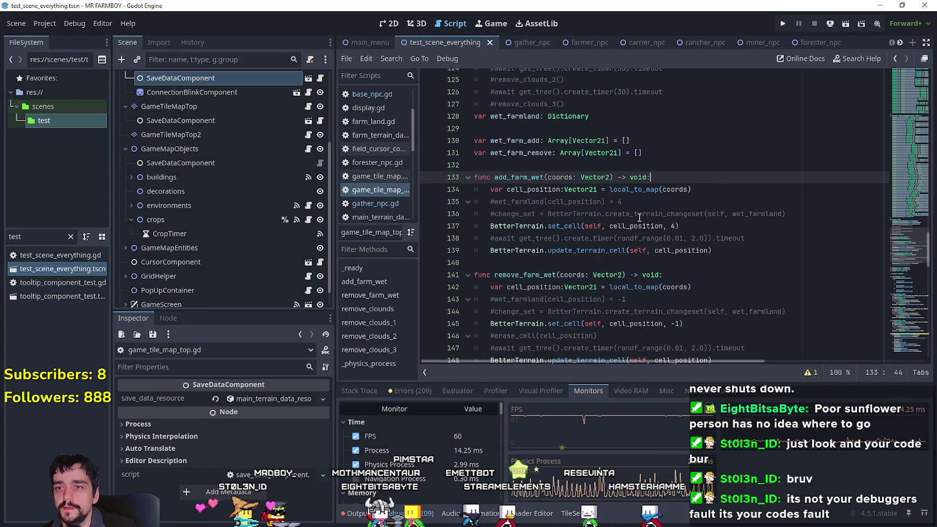
{"action": "left_click", "coordinate": [639, 217]}
{"action": "double_click", "coordinate": [635, 226]}
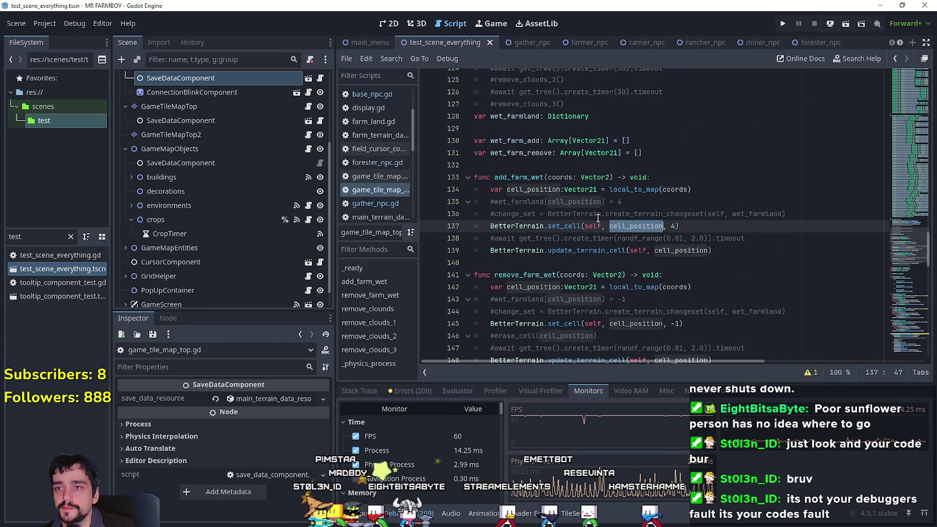
{"action": "mouse_move", "coordinate": [765, 250]}
{"action": "left_mouse_down"}
{"action": "mouse_move", "coordinate": [732, 240]}
{"action": "mouse_move", "coordinate": [732, 226]}
{"action": "mouse_move", "coordinate": [749, 244]}
{"action": "mouse_move", "coordinate": [743, 228]}
{"action": "mouse_move", "coordinate": [647, 238]}
{"action": "mouse_move", "coordinate": [455, 231]}
{"action": "left_mouse_up"}
{"action": "left_click", "coordinate": [765, 249]}
{"action": "left_click", "coordinate": [759, 254]}
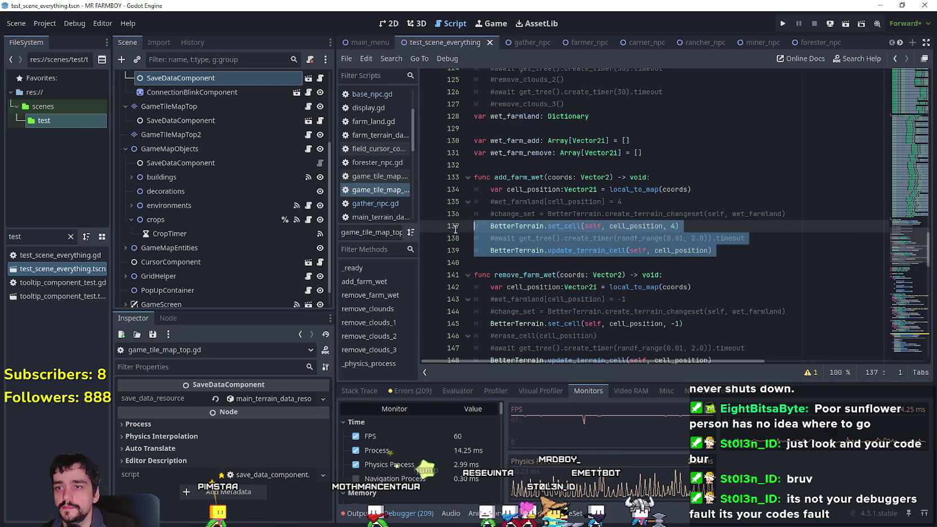
{"action": "key", "text": "ctrl+k"}
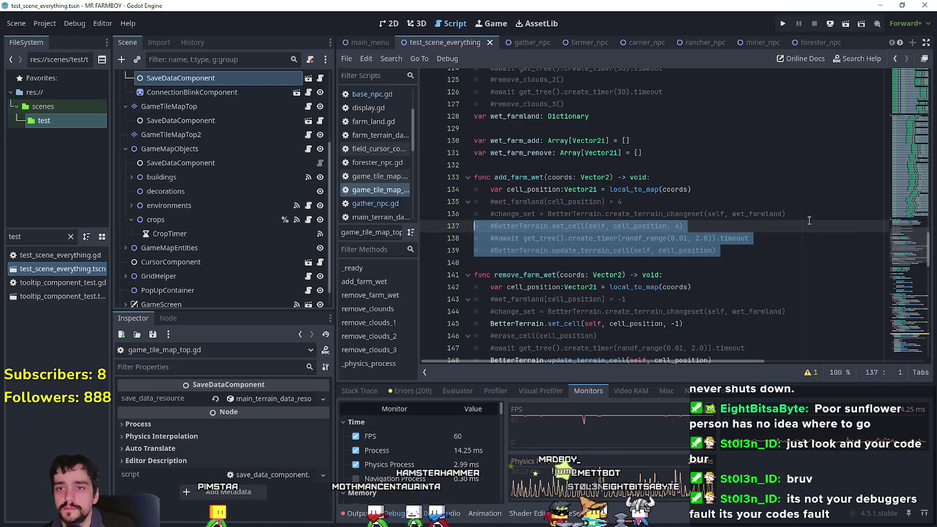
Insert wet_farm_add.append(cell_position) above the commented lines in add_farm_wet
{"action": "left_click", "coordinate": [812, 220]}
{"action": "key", "text": "ctrl+shift+Return"}
{"action": "double_click", "coordinate": [535, 141]}
{"action": "key", "text": "ctrl+c"}
{"action": "left_click", "coordinate": [640, 231]}
{"action": "key", "text": "ctrl+v"}
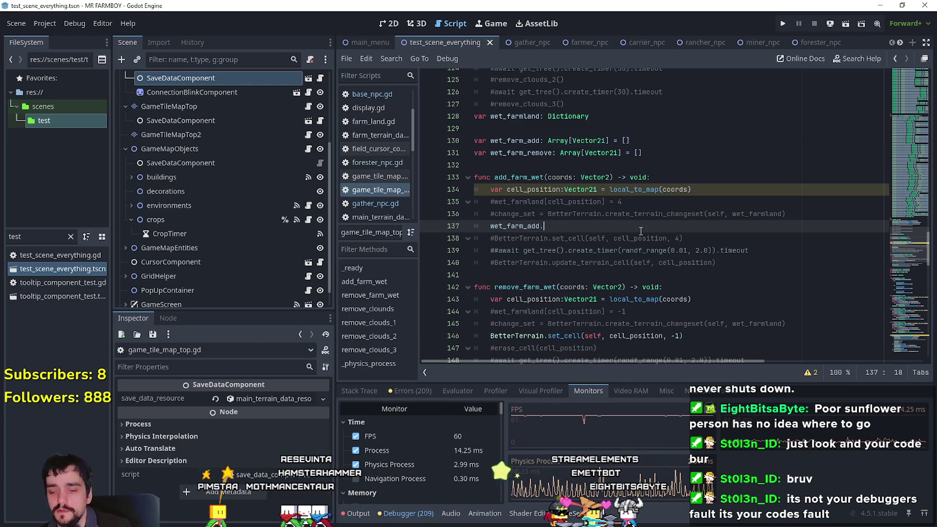
{"action": "type", "text": "app"}
{"action": "key", "text": "Return"}
{"action": "double_click", "coordinate": [532, 189]}
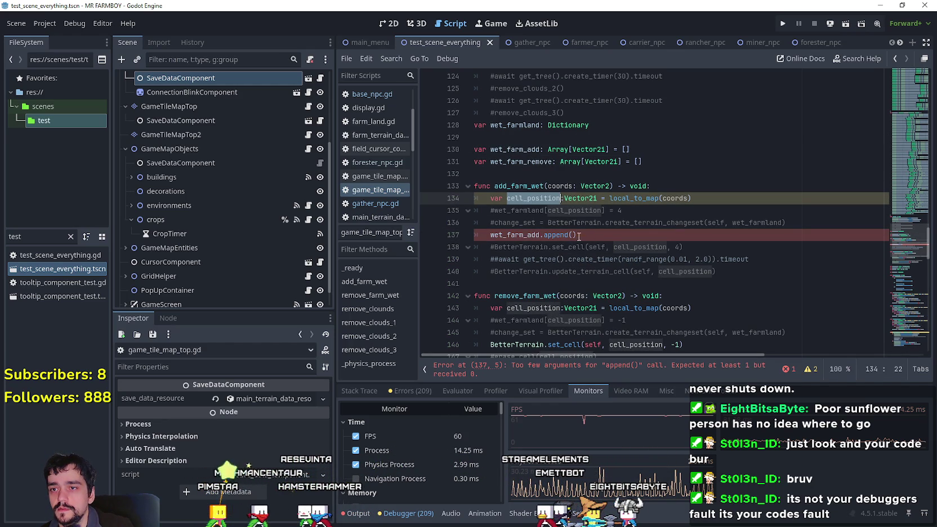
{"action": "key", "text": "ctrl+c"}
{"action": "left_click", "coordinate": [574, 235]}
{"action": "key", "text": "ctrl+v"}
{"action": "left_click_drag", "start_coordinate": [649, 232], "coordinate": [477, 240]}
Paste the append line into remove_farm_wet above its set_cell call
{"action": "scroll", "coordinate": [609, 264], "scroll_direction": "down", "scroll_amount": 2}
{"action": "left_click", "coordinate": [578, 274]}
{"action": "key", "text": "ctrl+shift+Return"}
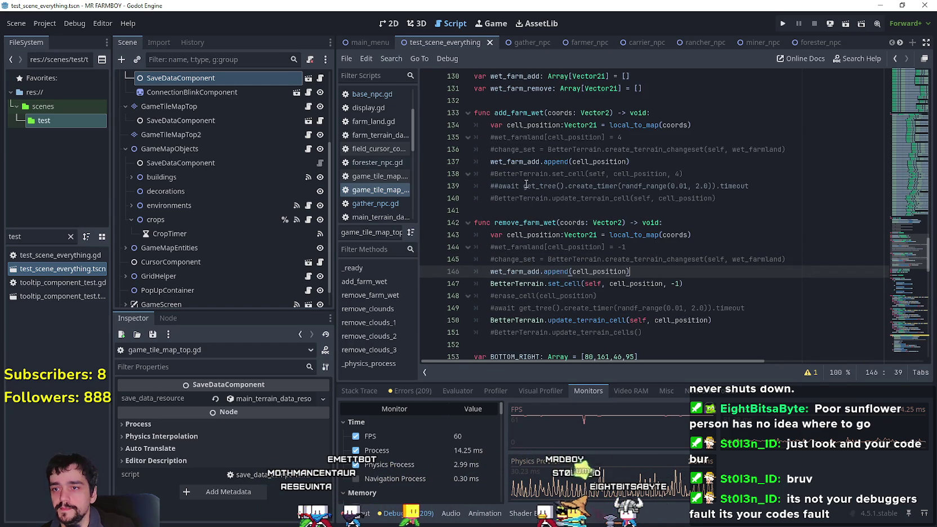
{"action": "key", "text": "ctrl+v"}
{"action": "left_click_drag", "start_coordinate": [490, 91], "coordinate": [553, 90]}
{"action": "left_click", "coordinate": [598, 261], "text": "shift"}
{"action": "key", "text": "ctrl+c"}
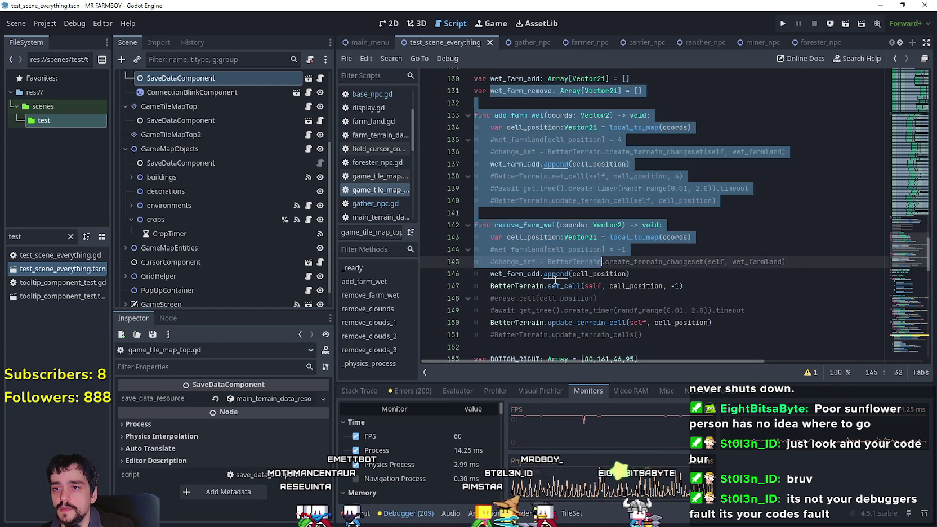
Undo the mistaken paste and make line 146 append to wet_farm_remove
{"action": "double_click", "coordinate": [515, 274]}
{"action": "key", "text": "ctrl+v"}
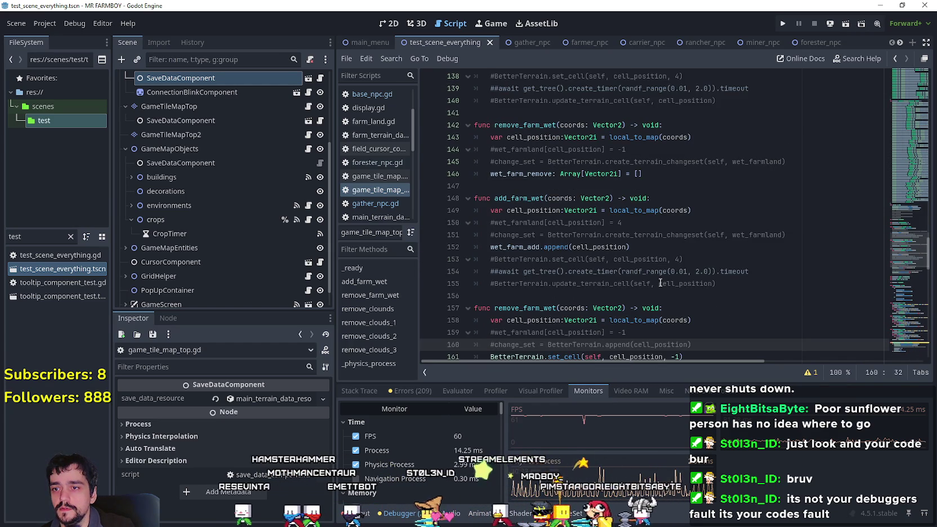
{"action": "key", "text": "ctrl+z"}
{"action": "key", "text": "ctrl+z"}
{"action": "scroll", "coordinate": [508, 165], "scroll_direction": "up", "scroll_amount": 1}
{"action": "double_click", "coordinate": [514, 102]}
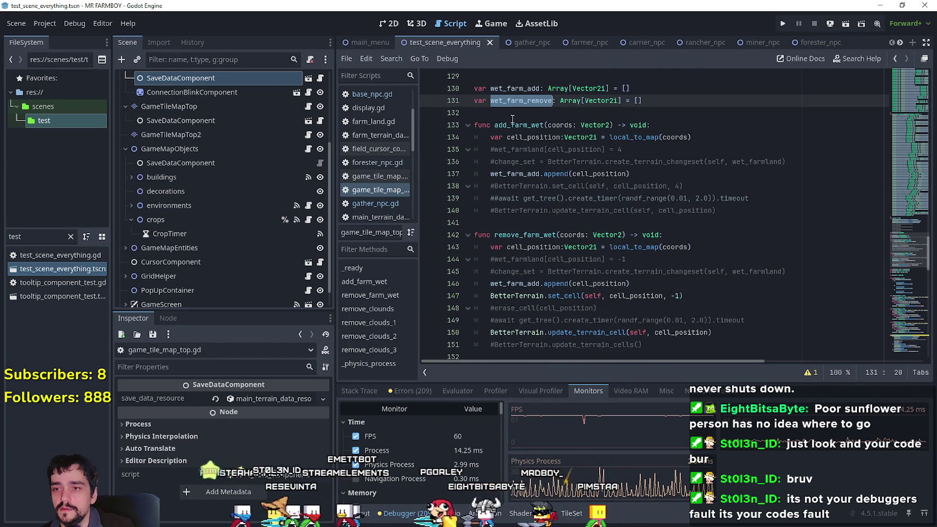
{"action": "double_click", "coordinate": [517, 282]}
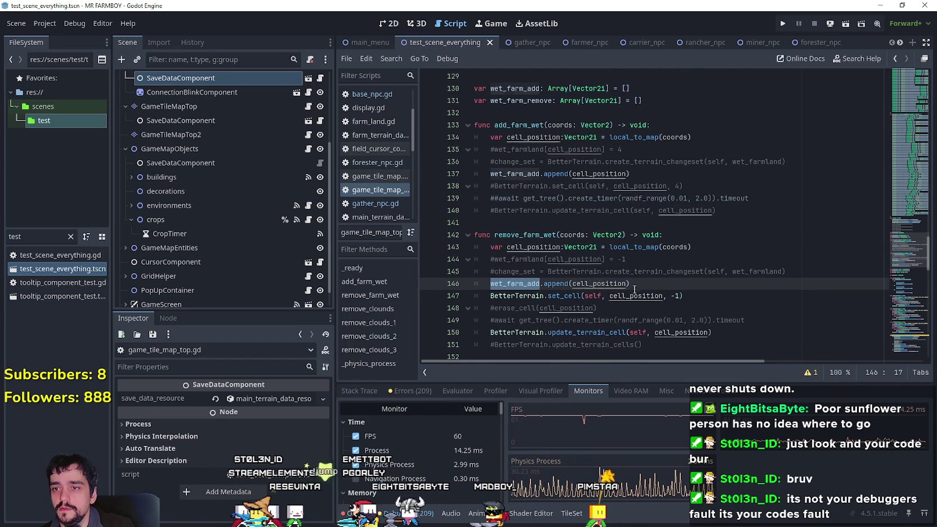
{"action": "key", "text": "ctrl+v"}
{"action": "key", "text": "Return"}
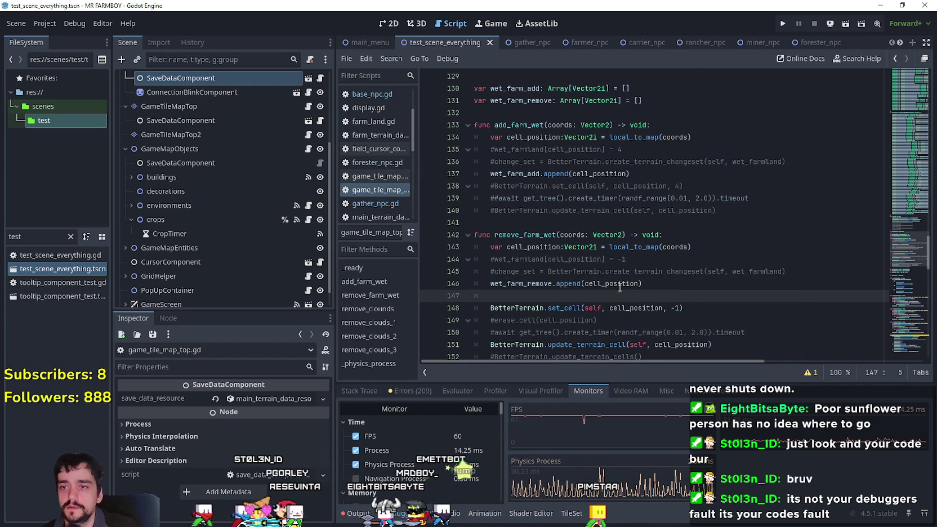
Comment out the old terrain calls on lines 147–152 and run the project
{"action": "scroll", "coordinate": [704, 276], "scroll_direction": "down", "scroll_amount": 2}
{"action": "mouse_move", "coordinate": [727, 279]}
{"action": "left_mouse_down"}
{"action": "mouse_move", "coordinate": [675, 260]}
{"action": "mouse_move", "coordinate": [460, 226]}
{"action": "left_mouse_up"}
{"action": "key", "text": "ctrl+k"}
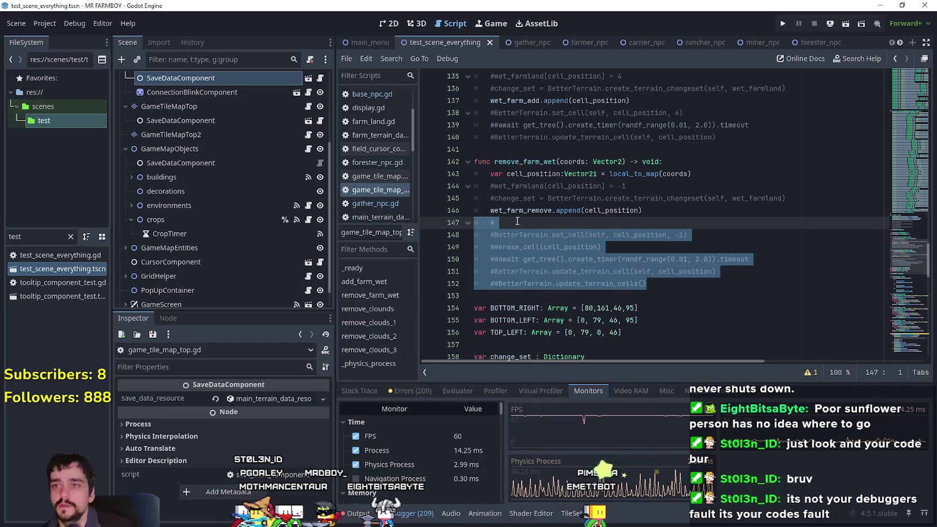
{"action": "left_click", "coordinate": [572, 235]}
{"action": "left_click", "coordinate": [579, 224]}
{"action": "left_click", "coordinate": [544, 146]}
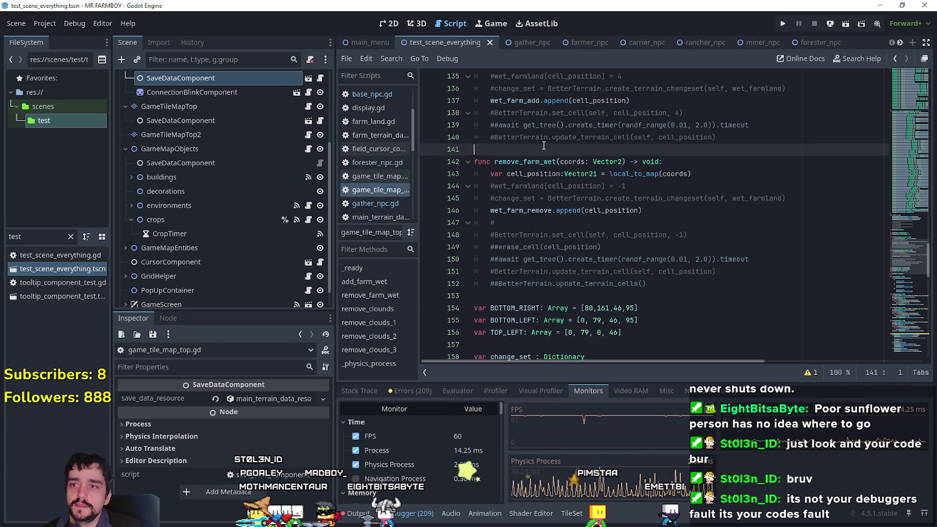
{"action": "left_click", "coordinate": [781, 26]}
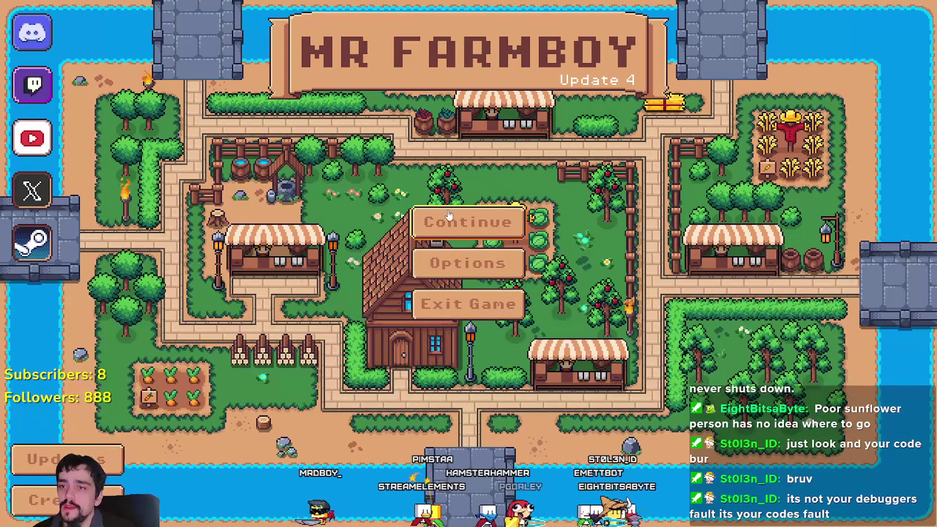
Continue the game from the Save 2 slot, then switch back to the editor
{"action": "left_click", "coordinate": [448, 216]}
{"action": "left_click", "coordinate": [454, 254]}
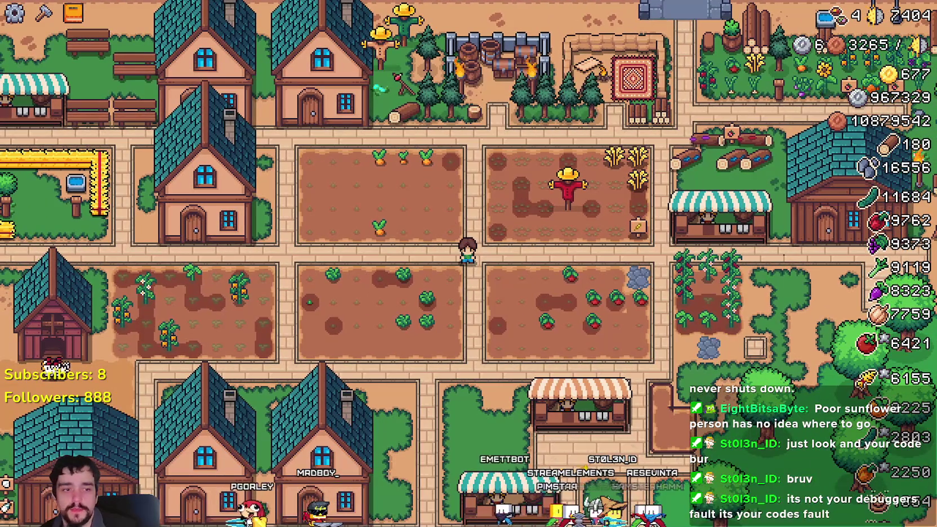
{"action": "key", "text": "alt+Tab"}
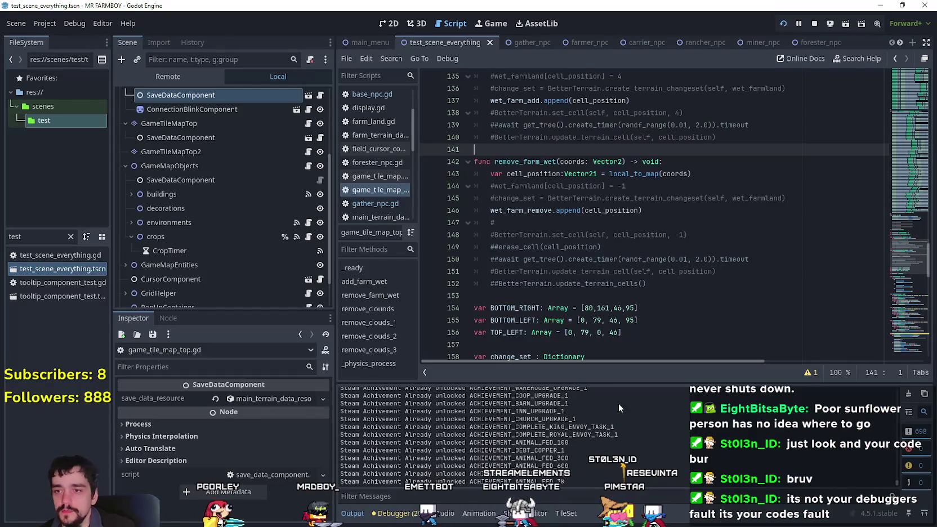
Show the Debugger's Monitors, scroll through the wet-farm batch code, and return to the game
{"action": "left_click", "coordinate": [433, 514]}
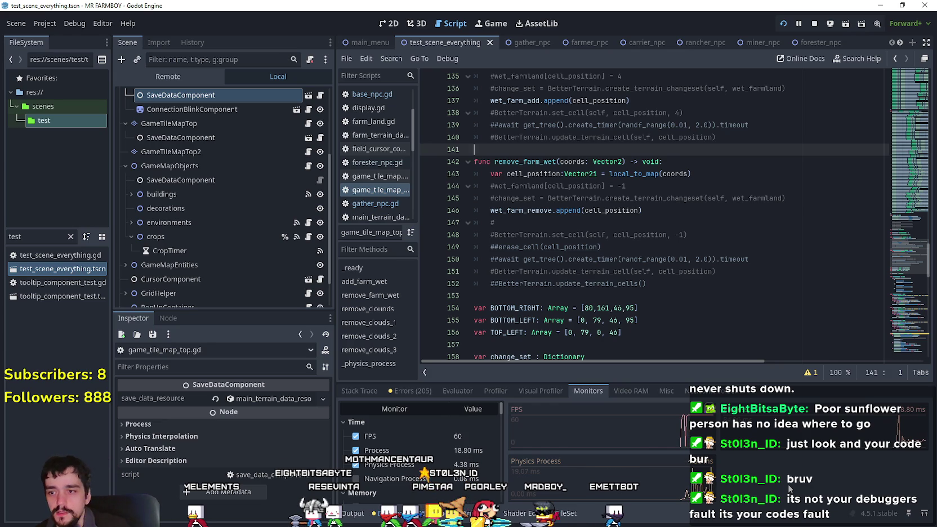
{"action": "scroll", "coordinate": [648, 253], "scroll_direction": "down", "scroll_amount": 1}
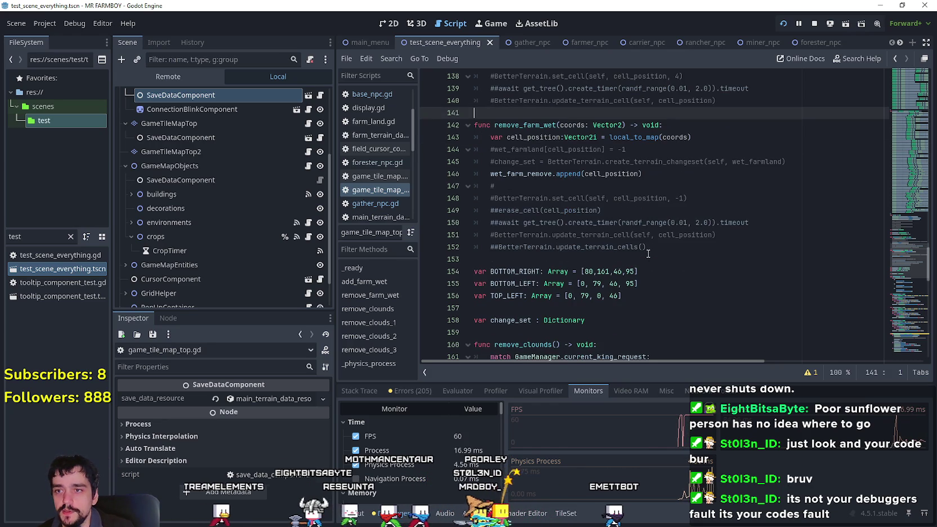
{"action": "left_click", "coordinate": [637, 260]}
{"action": "scroll", "coordinate": [659, 259], "scroll_direction": "down", "scroll_amount": 9}
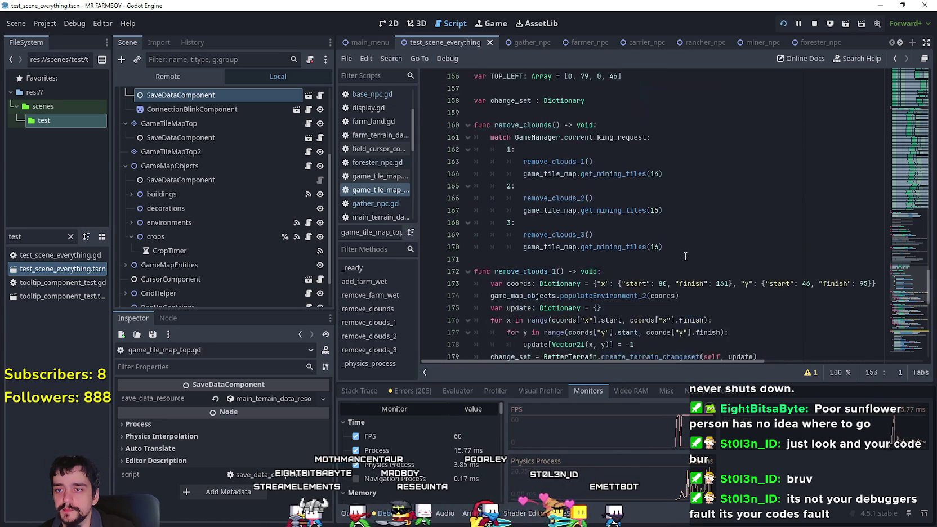
{"action": "scroll", "coordinate": [910, 337], "scroll_direction": "down", "scroll_amount": 11}
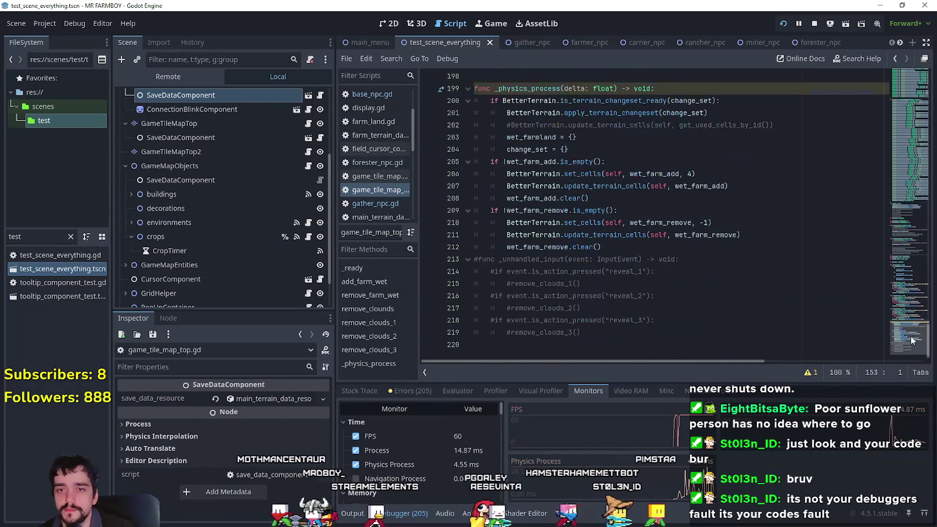
{"action": "scroll", "coordinate": [910, 336], "scroll_direction": "up", "scroll_amount": 1}
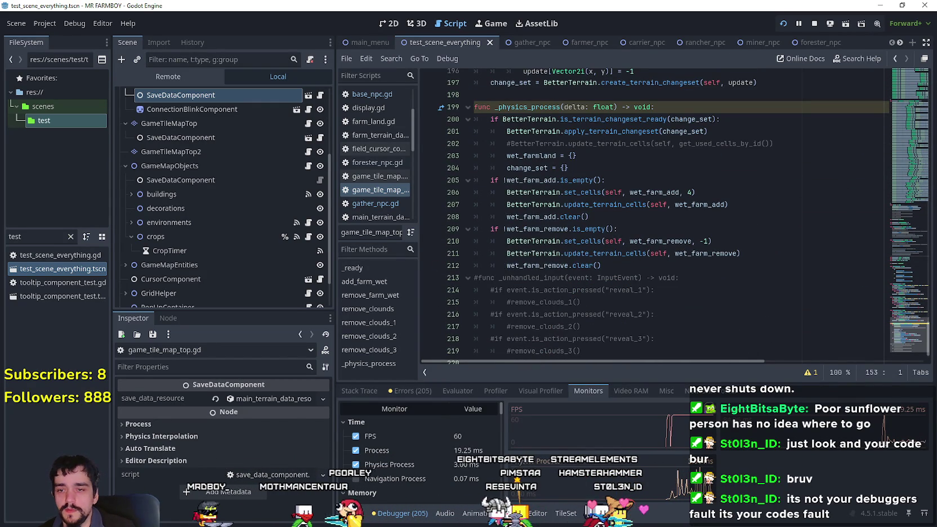
{"action": "key", "text": "alt+Tab"}
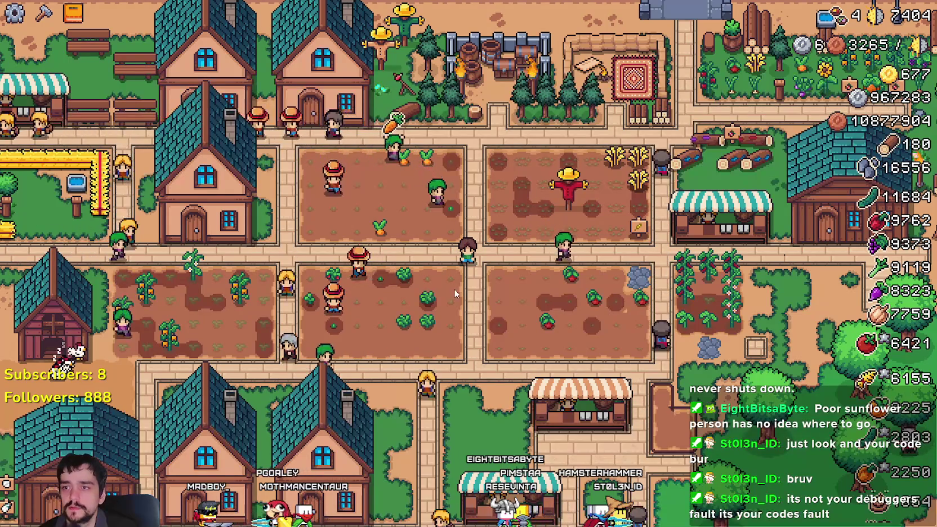
Switch the game to windowed mode through the pause menu's options and resume
{"action": "key", "text": "Escape"}
{"action": "left_click", "coordinate": [467, 222]}
{"action": "left_click", "coordinate": [332, 180]}
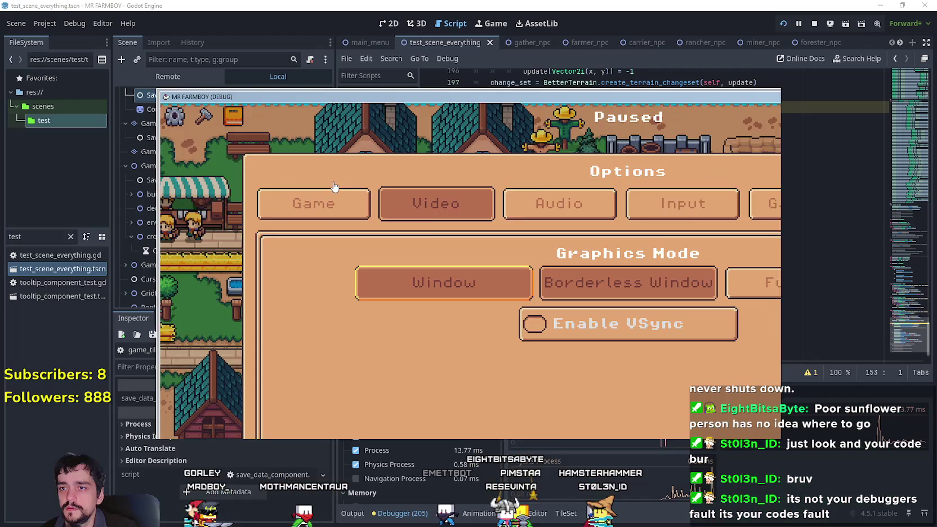
{"action": "left_click", "coordinate": [369, 385]}
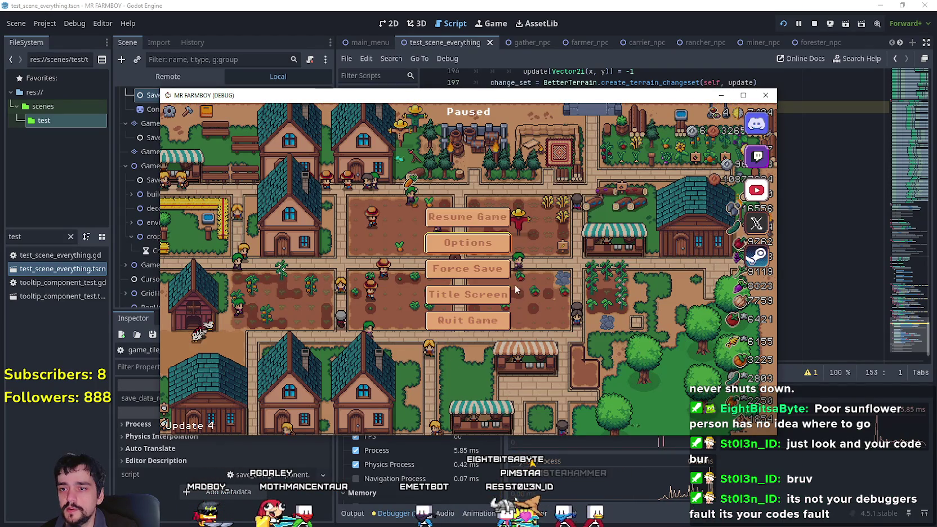
{"action": "left_click", "coordinate": [473, 224]}
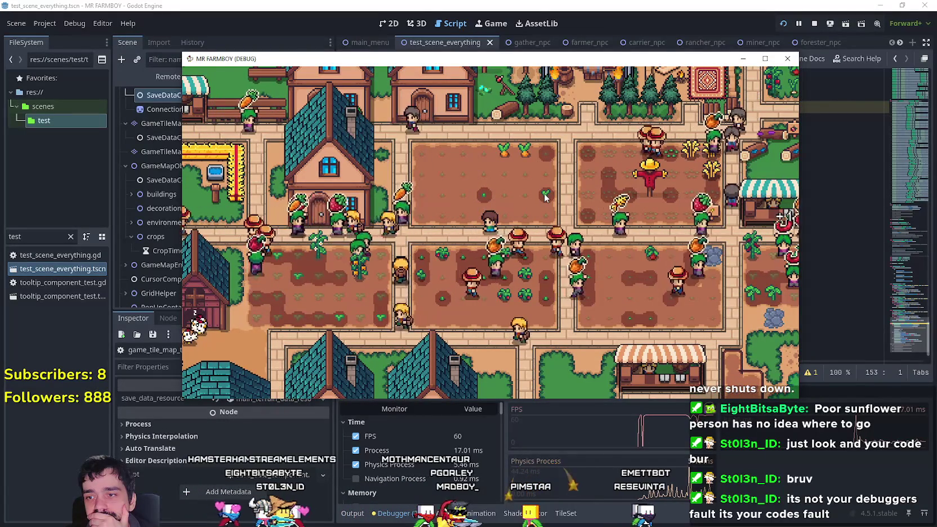
Pan the camera across the fields and pepper plots down to the houses and market stalls
{"action": "key", "text": "a"}
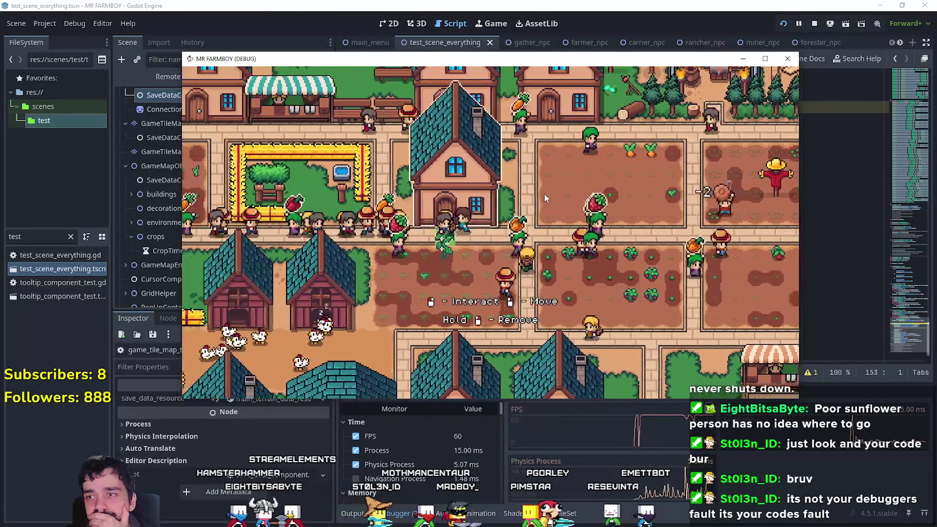
{"action": "key", "text": "a"}
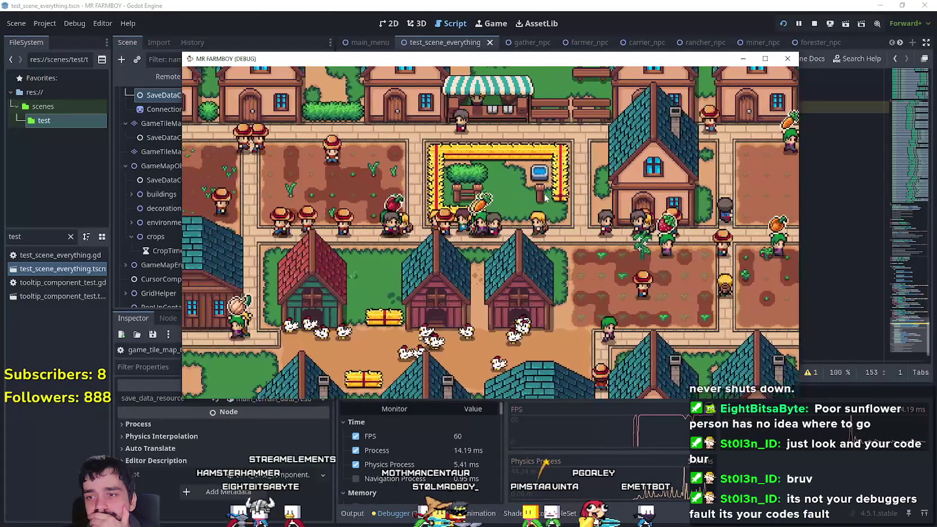
{"action": "key", "text": "a"}
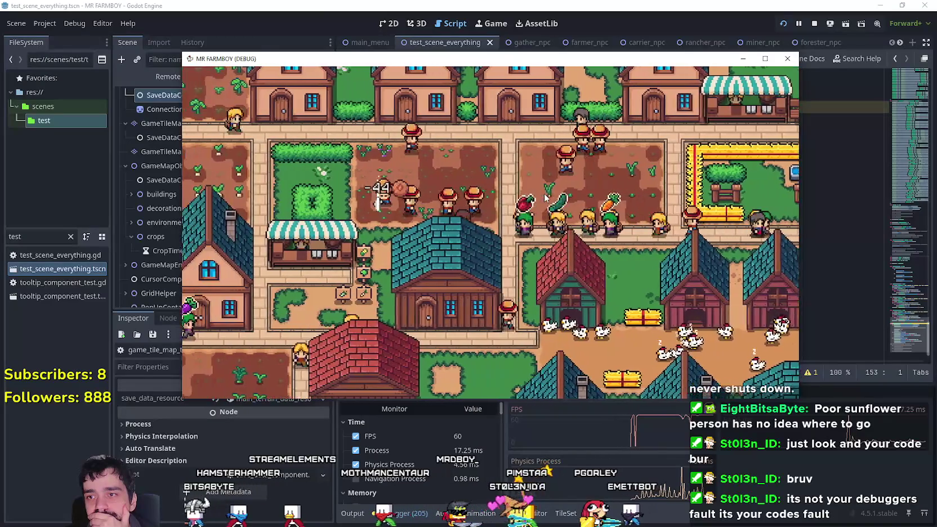
{"action": "key", "text": "a"}
{"action": "key", "text": "w"}
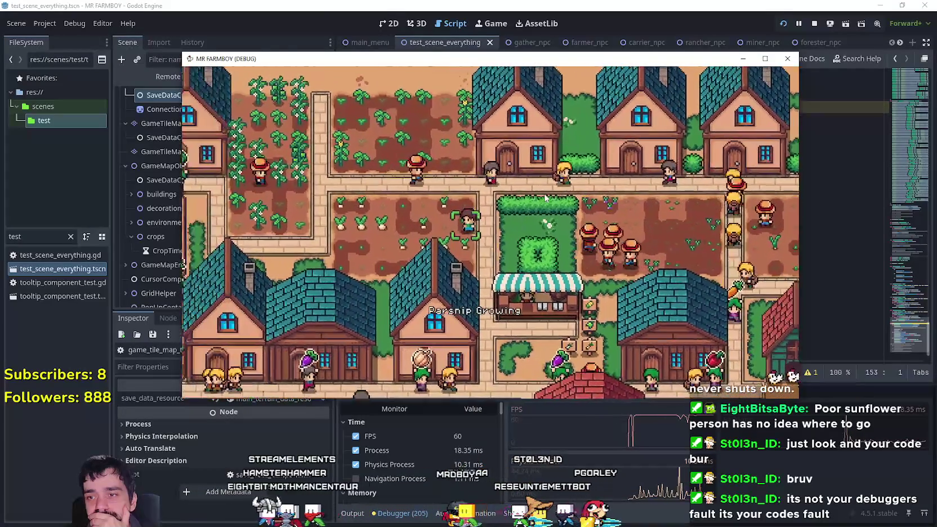
{"action": "key", "text": "a"}
{"action": "key", "text": "w"}
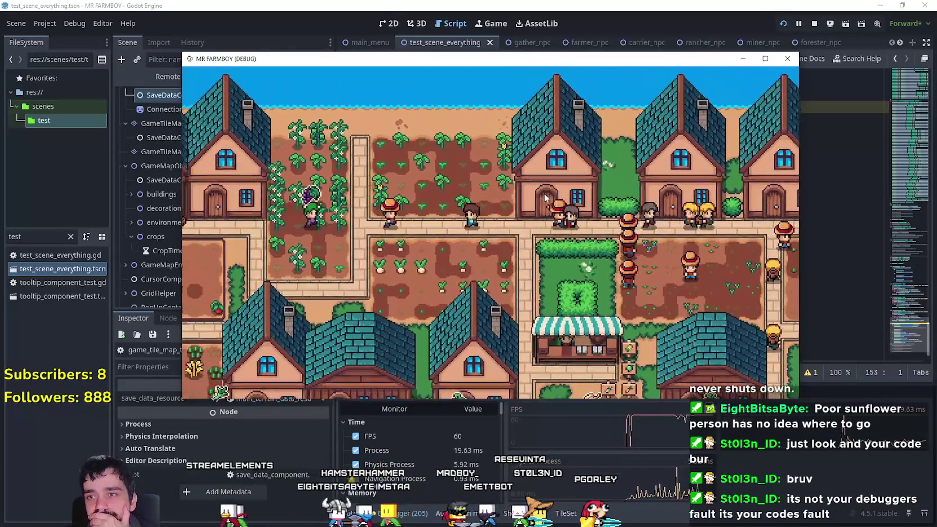
{"action": "key", "text": "a"}
{"action": "key", "text": "s"}
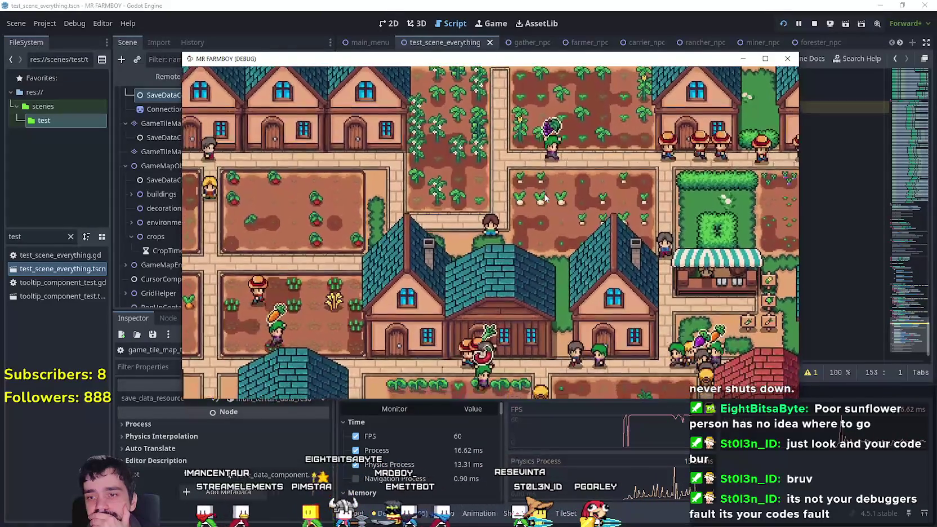
{"action": "key", "text": "a"}
{"action": "key", "text": "w"}
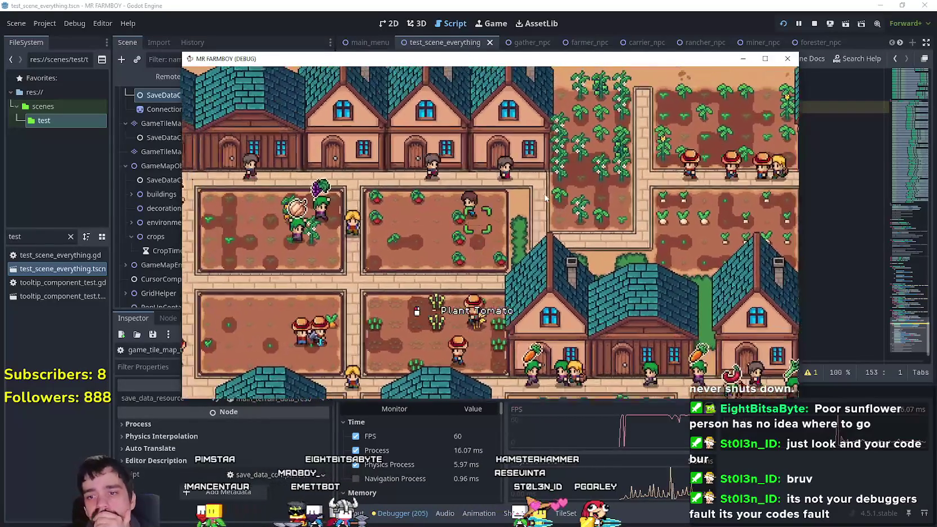
{"action": "key", "text": "a"}
{"action": "key", "text": "w"}
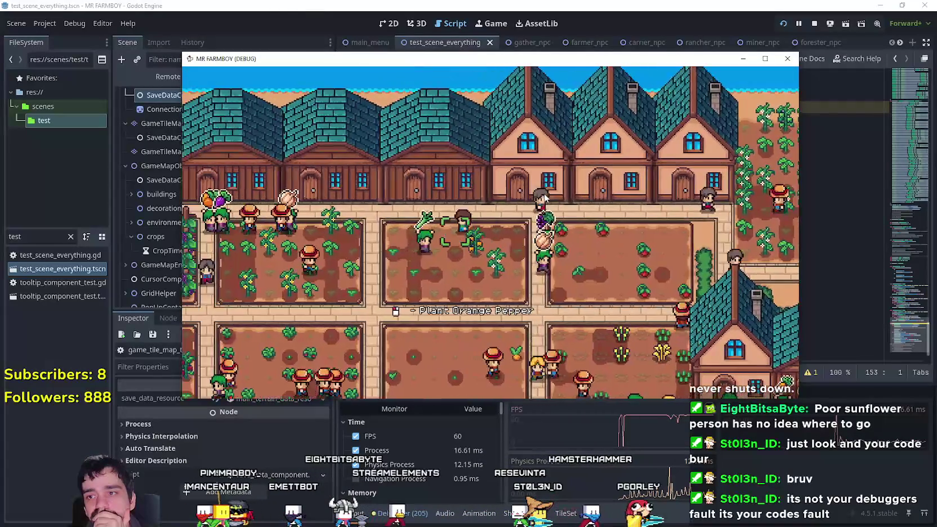
{"action": "key", "text": "d"}
{"action": "key", "text": "s"}
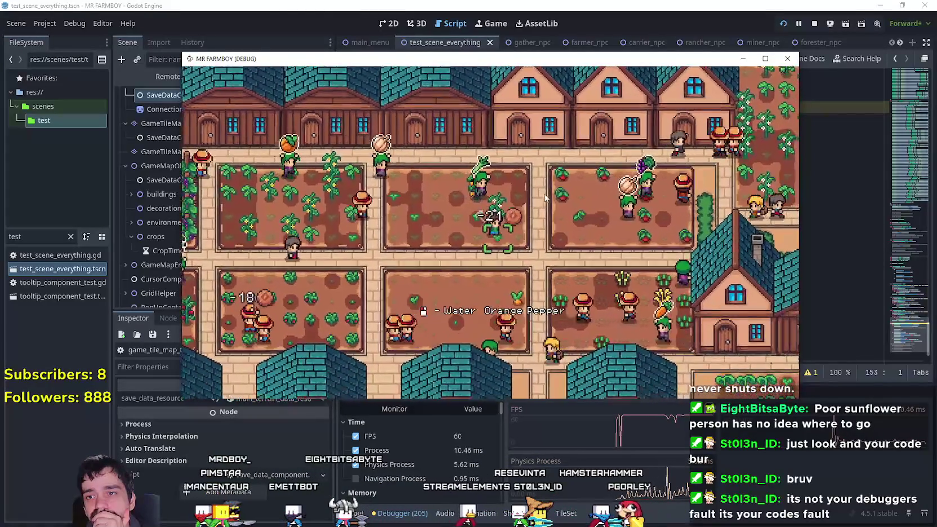
{"action": "key", "text": "a"}
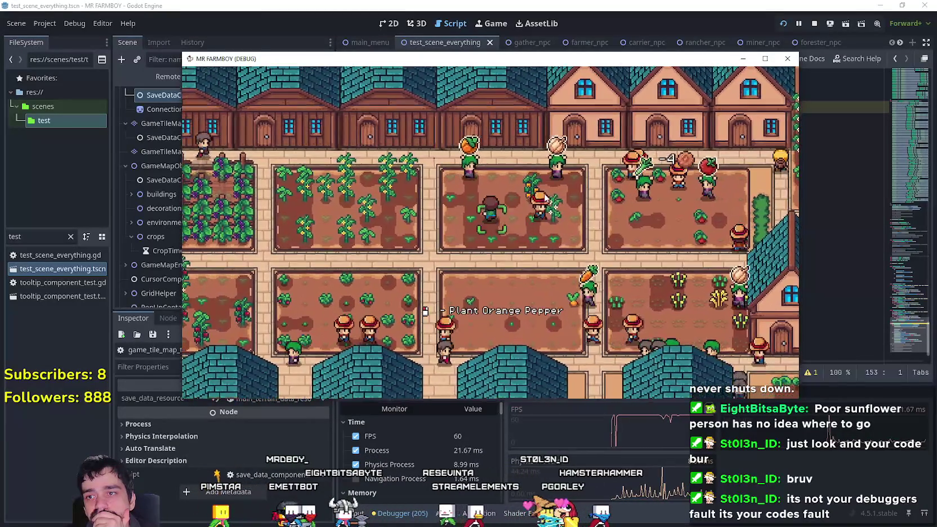
{"action": "key", "text": "w"}
{"action": "key", "text": "a"}
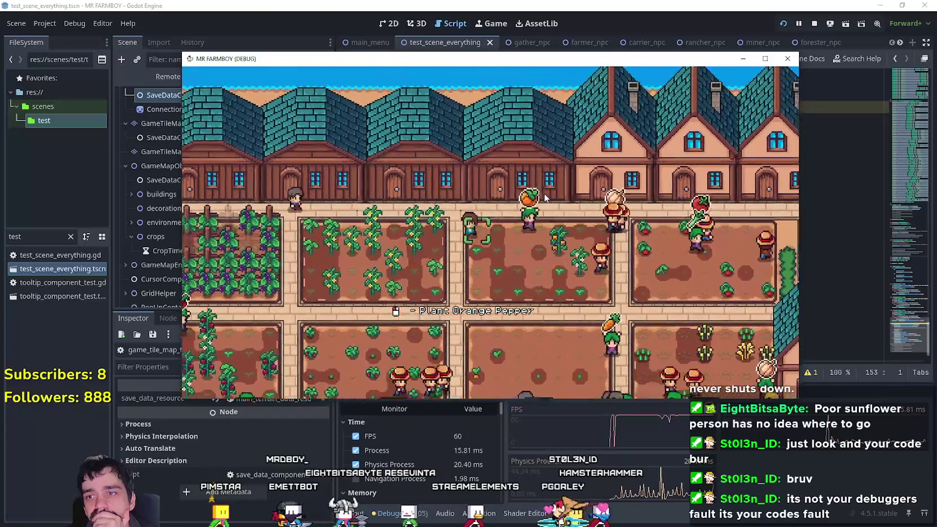
{"action": "key", "text": "s"}
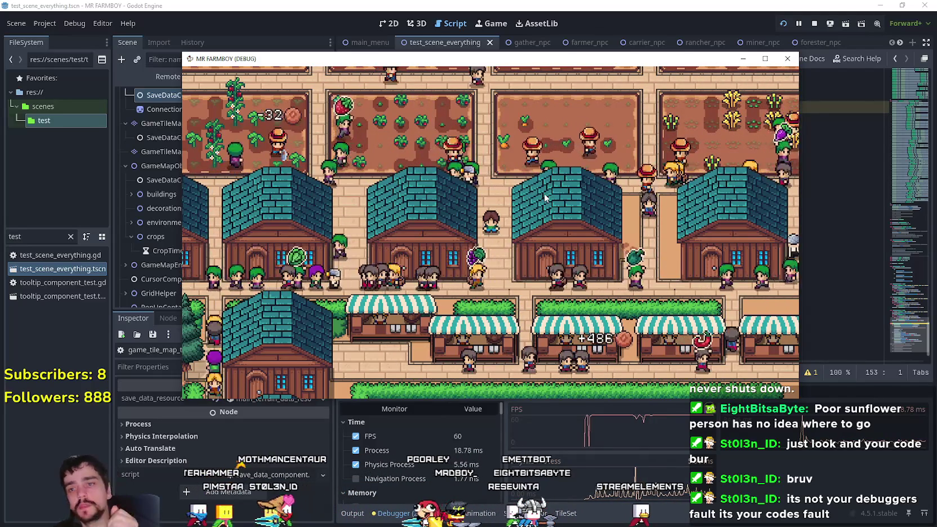
Stop the game and select the wet_farm add and remove blocks in _physics_process
{"action": "left_click", "coordinate": [814, 23]}
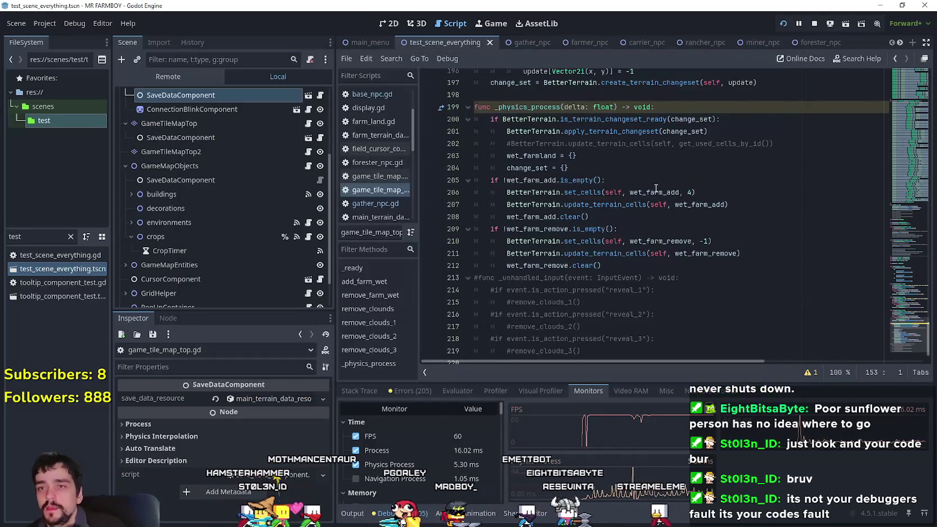
{"action": "left_click", "coordinate": [596, 180]}
{"action": "scroll", "coordinate": [910, 345], "scroll_direction": "down", "scroll_amount": 1}
{"action": "scroll", "coordinate": [517, 271], "scroll_direction": "up", "scroll_amount": 6}
{"action": "scroll", "coordinate": [516, 271], "scroll_direction": "down", "scroll_amount": 5}
{"action": "mouse_move", "coordinate": [601, 293]}
{"action": "left_mouse_down"}
{"action": "mouse_move", "coordinate": [478, 195]}
{"action": "mouse_move", "coordinate": [402, 210]}
{"action": "left_mouse_up"}
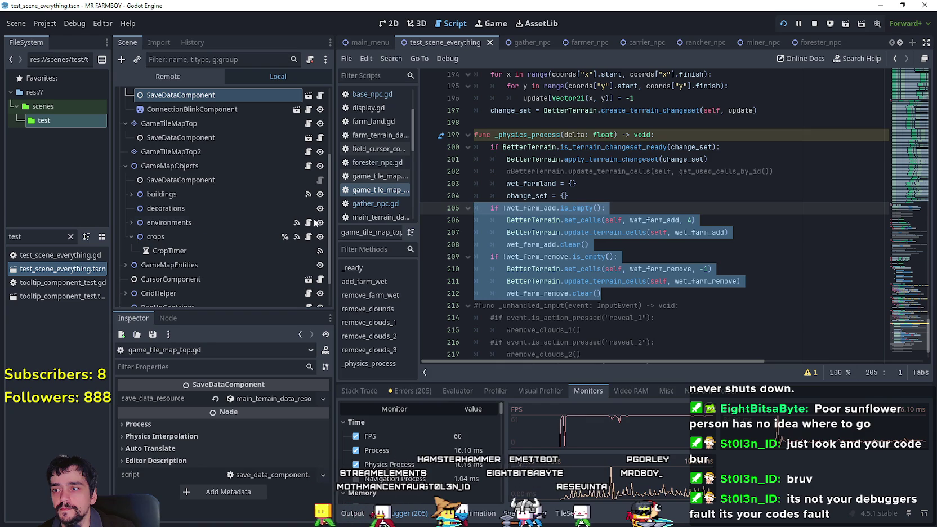
{"action": "scroll", "coordinate": [278, 209], "scroll_direction": "up", "scroll_amount": 2}
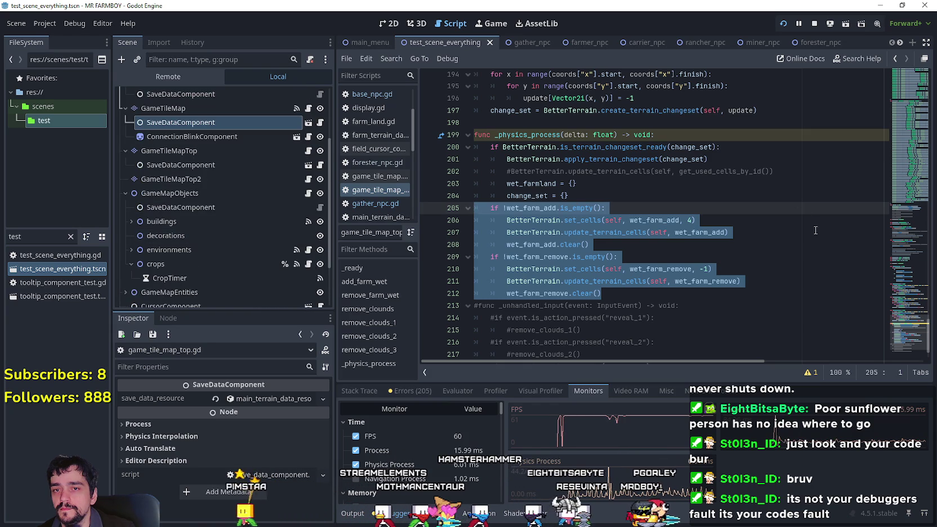
{"action": "mouse_move", "coordinate": [900, 339]}
{"action": "left_mouse_down"}
{"action": "mouse_move", "coordinate": [906, 276]}
{"action": "mouse_move", "coordinate": [905, 339]}
{"action": "left_mouse_up"}
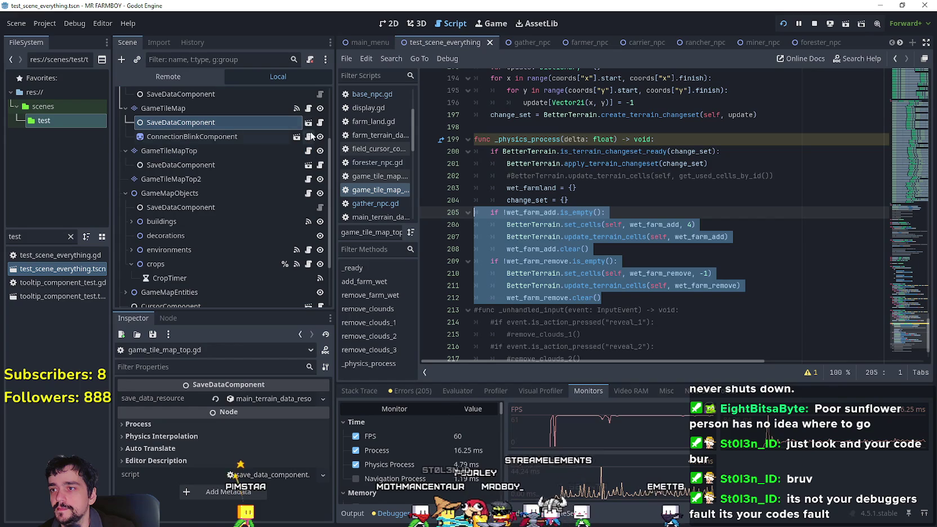
Look through game_tile_map.gd and map_crops.gd, then open the Npcs node's npcs_map.gd
{"action": "left_click", "coordinate": [308, 108]}
{"action": "left_click_drag", "start_coordinate": [905, 151], "coordinate": [907, 82]}
{"action": "scroll", "coordinate": [179, 225], "scroll_direction": "down", "scroll_amount": 3}
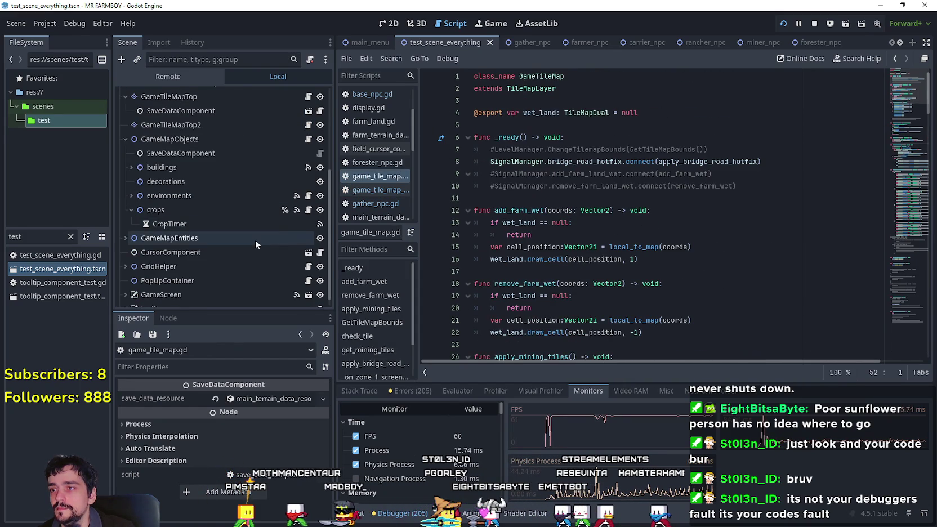
{"action": "left_click", "coordinate": [297, 195]}
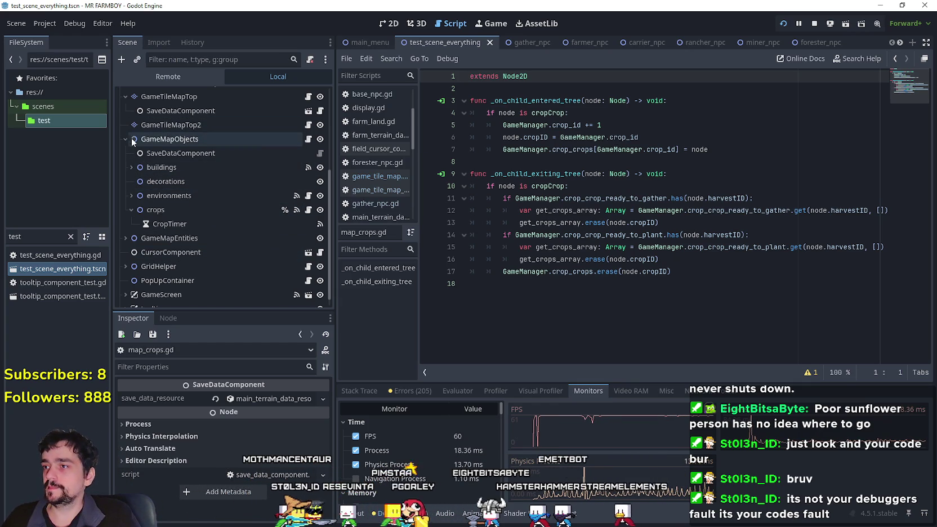
{"action": "scroll", "coordinate": [161, 253], "scroll_direction": "down", "scroll_amount": 1}
{"action": "left_click", "coordinate": [125, 227]}
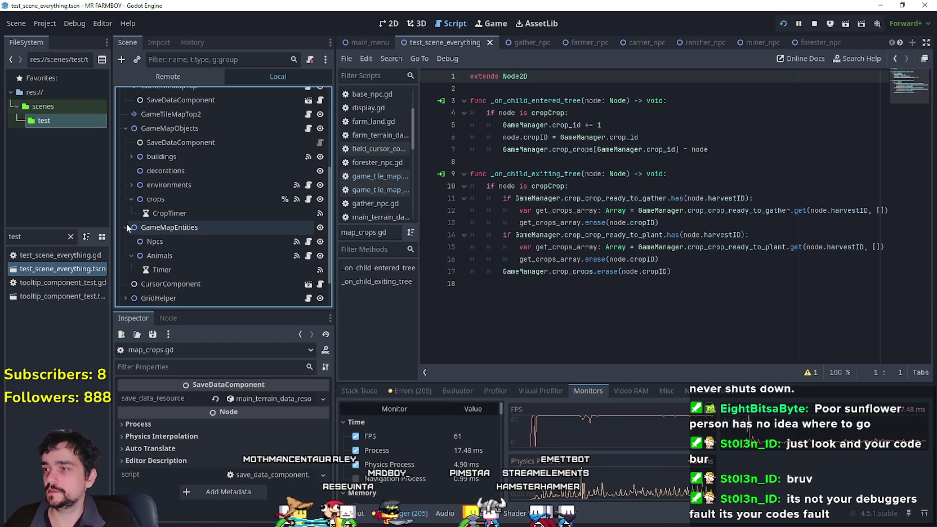
{"action": "left_click", "coordinate": [308, 244]}
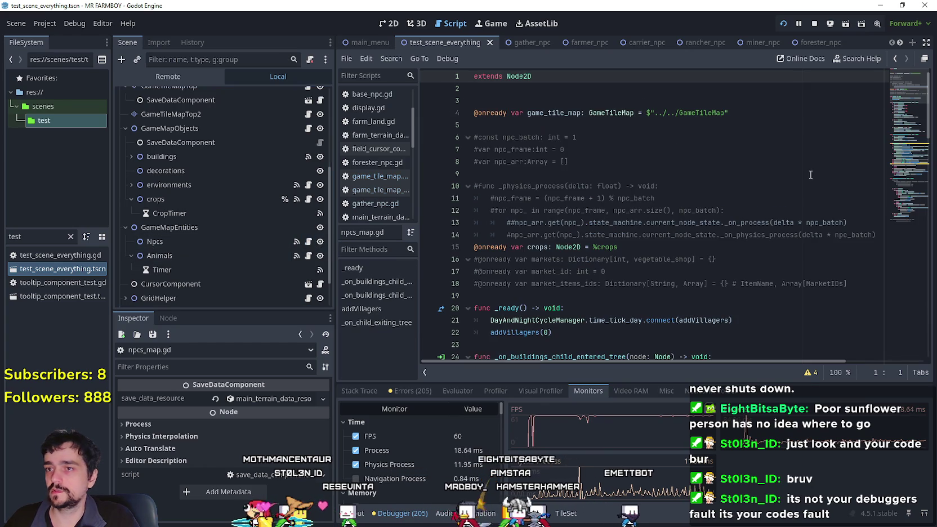
Select the commented npc_batch variables and loop on lines 6–14, then reopen game_tile_map_top.gd
{"action": "scroll", "coordinate": [611, 236], "scroll_direction": "down", "scroll_amount": 1}
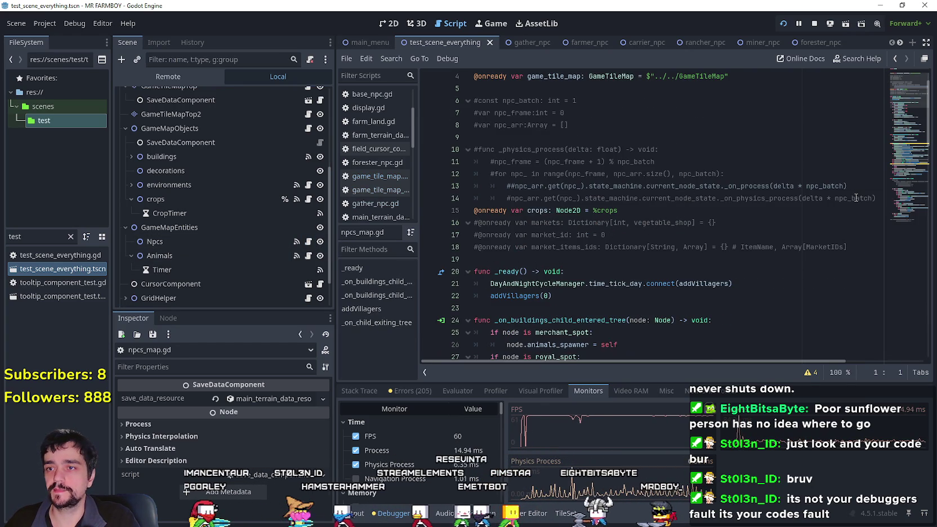
{"action": "left_click", "coordinate": [527, 130]}
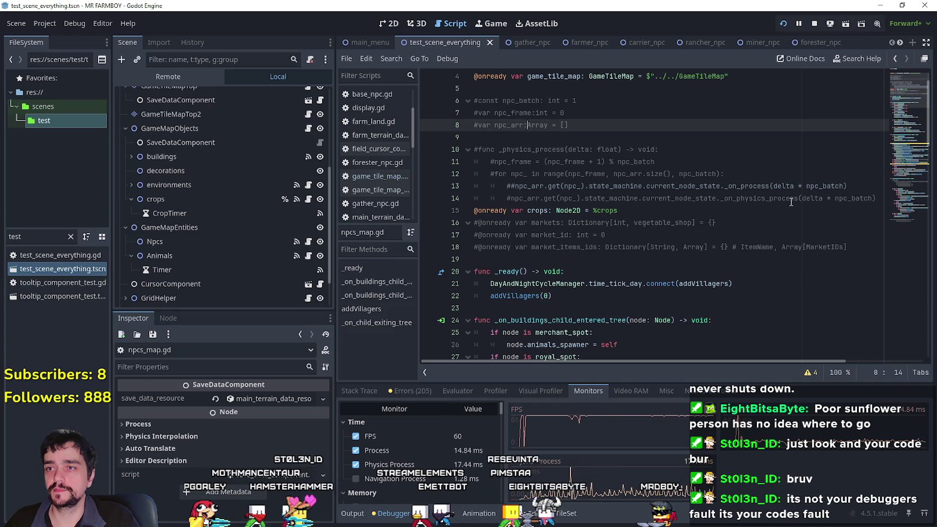
{"action": "left_click", "coordinate": [820, 207]}
{"action": "mouse_move", "coordinate": [876, 200]}
{"action": "left_mouse_down"}
{"action": "mouse_move", "coordinate": [788, 199]}
{"action": "mouse_move", "coordinate": [647, 173]}
{"action": "mouse_move", "coordinate": [507, 130]}
{"action": "mouse_move", "coordinate": [365, 106]}
{"action": "left_mouse_up"}
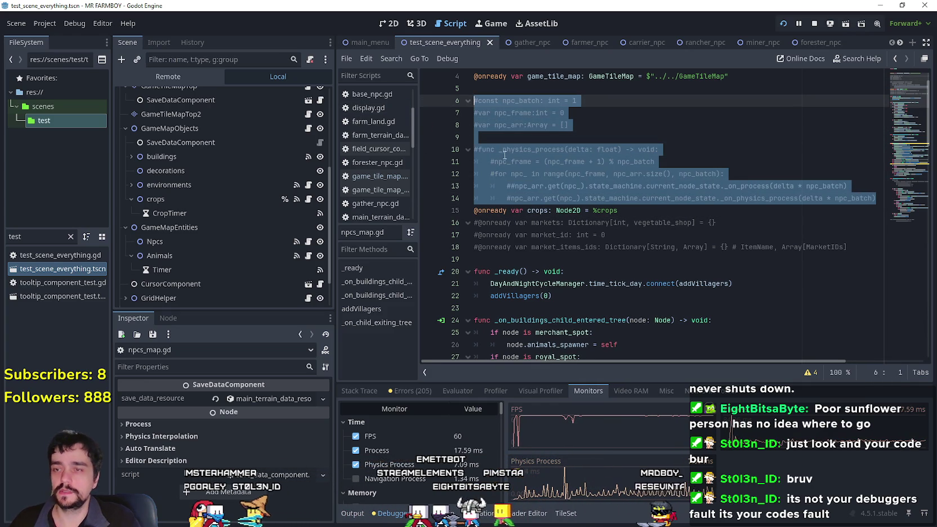
{"action": "scroll", "coordinate": [282, 193], "scroll_direction": "up", "scroll_amount": 5}
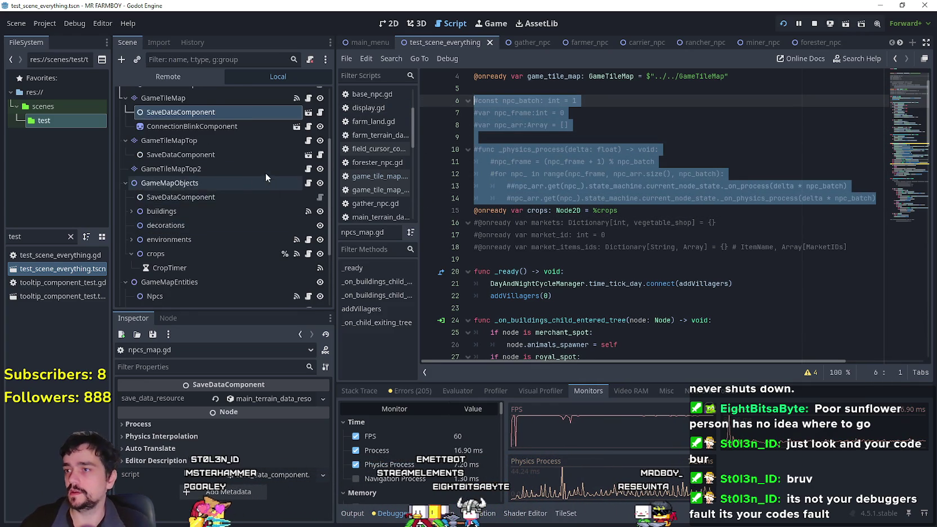
{"action": "left_click", "coordinate": [309, 168]}
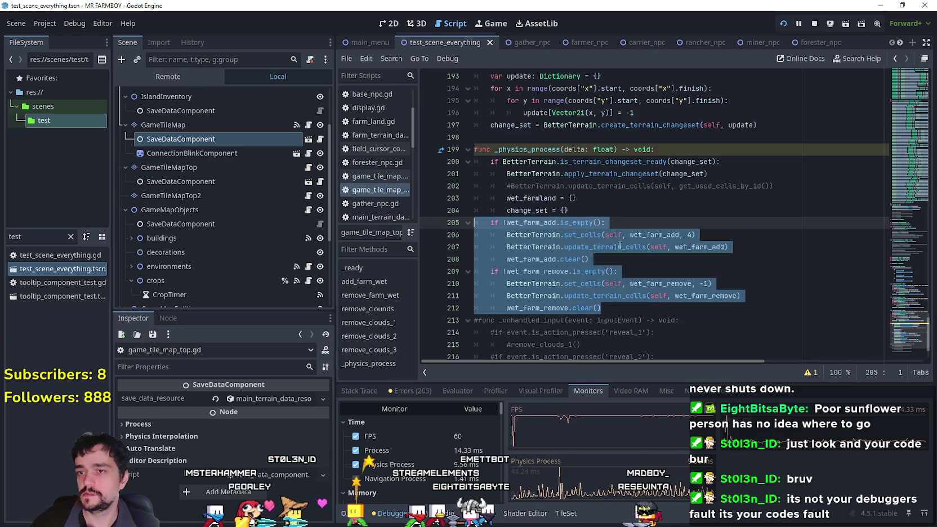
Paste the npc batching block at line 199 above _physics_process and uncomment its constant line
{"action": "left_click", "coordinate": [568, 210]}
{"action": "scroll", "coordinate": [554, 193], "scroll_direction": "up", "scroll_amount": 2}
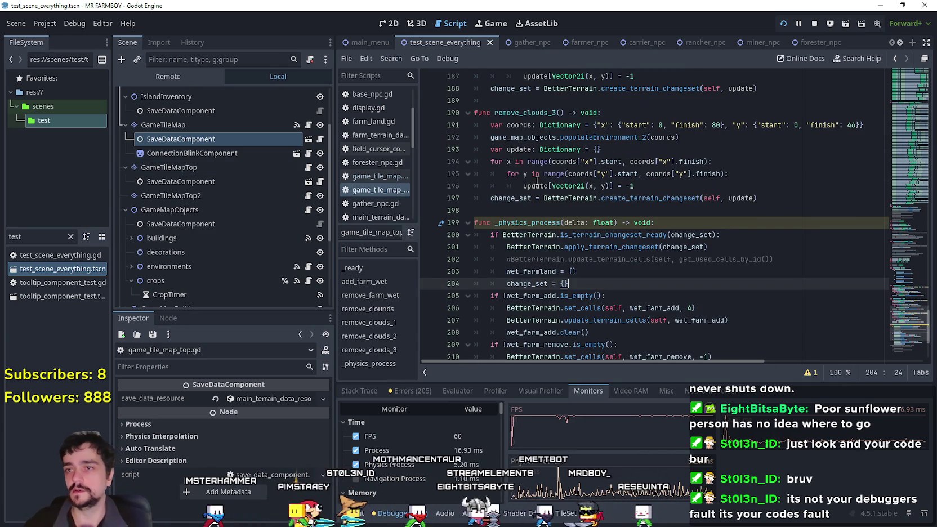
{"action": "left_click", "coordinate": [524, 209]}
{"action": "key", "text": "Return"}
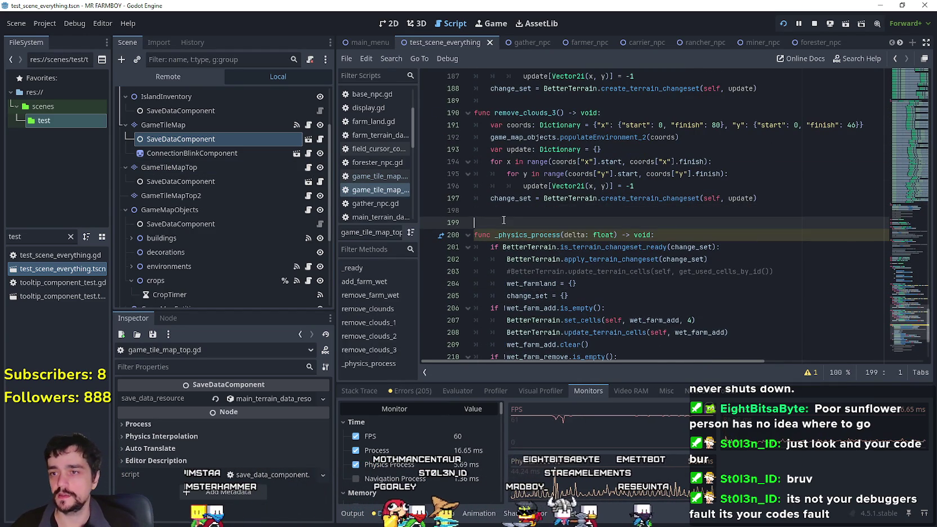
{"action": "type", "text": "const npc_batch: int = 1 var npc_frame:int = 0 var npc_arr:Array = []  func _physics_process(delta: float) -> void: \t#npc_frame = (npc_frame + 1) % npc_batch \t#for npc_ in range(npc_frame, npc_arr.size(), npc_batch): \t\t##npc_arr.get(npc_).state_machine.current_node_state._on_process(delta * npc_batch) \t\t#npc_arr.get(npc_).state_machine.current_node_state._on_physics_process(delta * npc_batch)"}
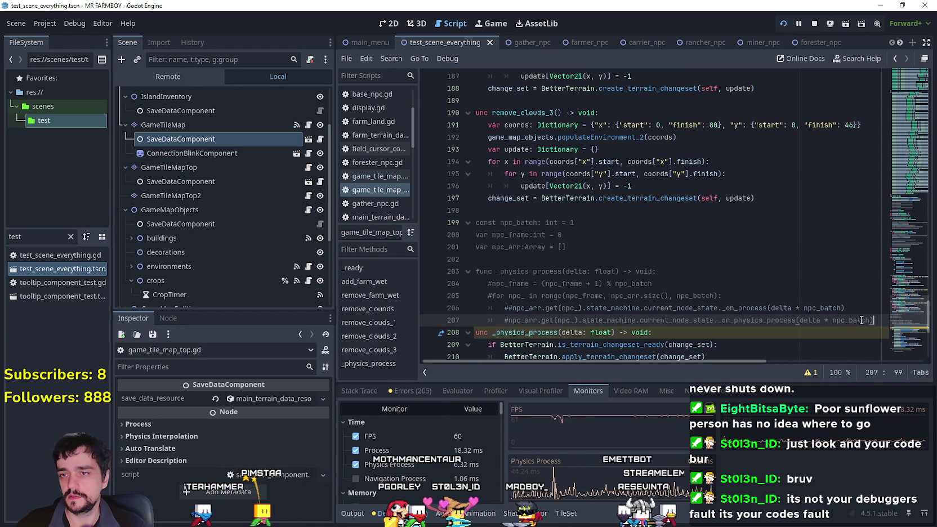
{"action": "left_click", "coordinate": [480, 224]}
{"action": "key", "text": "ctrl+k"}
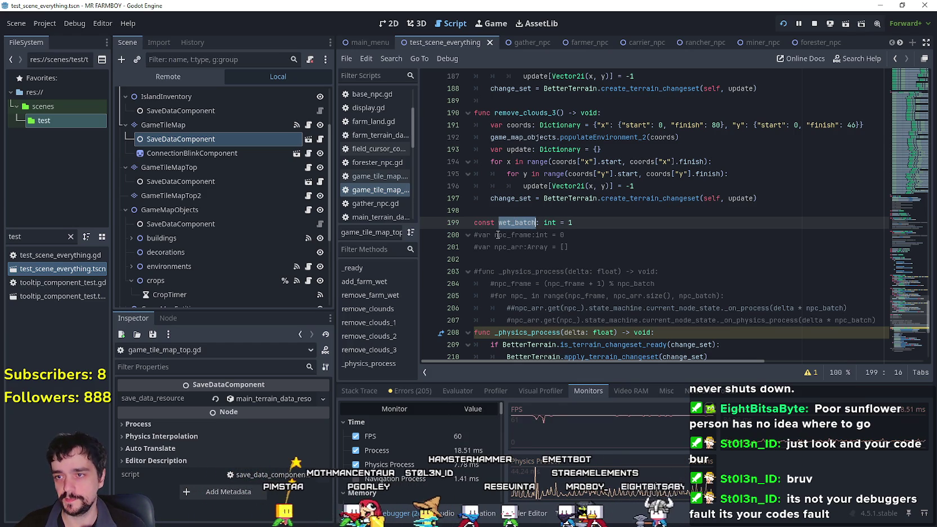
{"action": "left_click", "coordinate": [479, 236]}
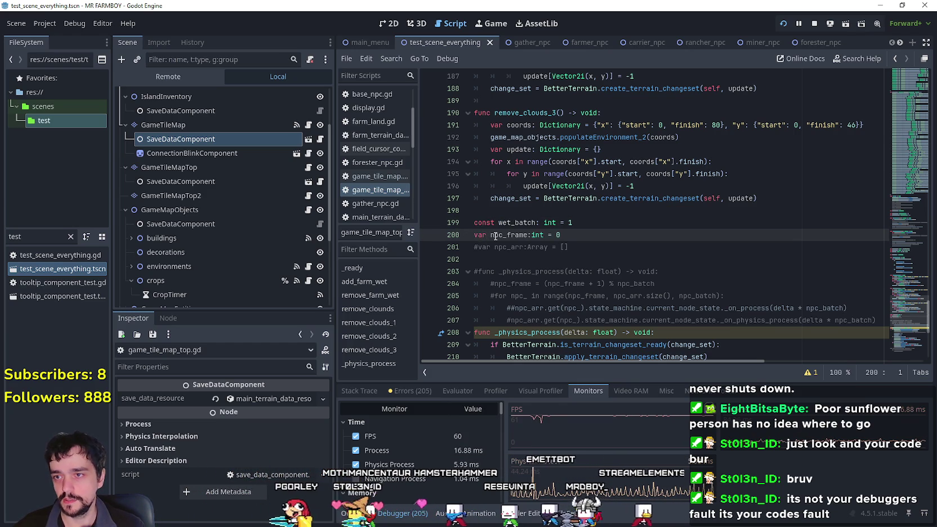
{"action": "double_click", "coordinate": [495, 236]}
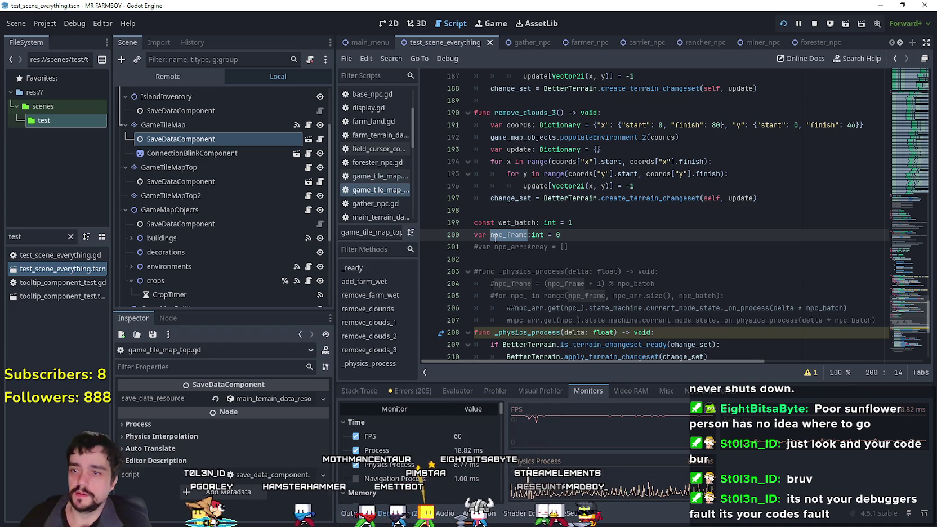
{"action": "left_click", "coordinate": [502, 236]}
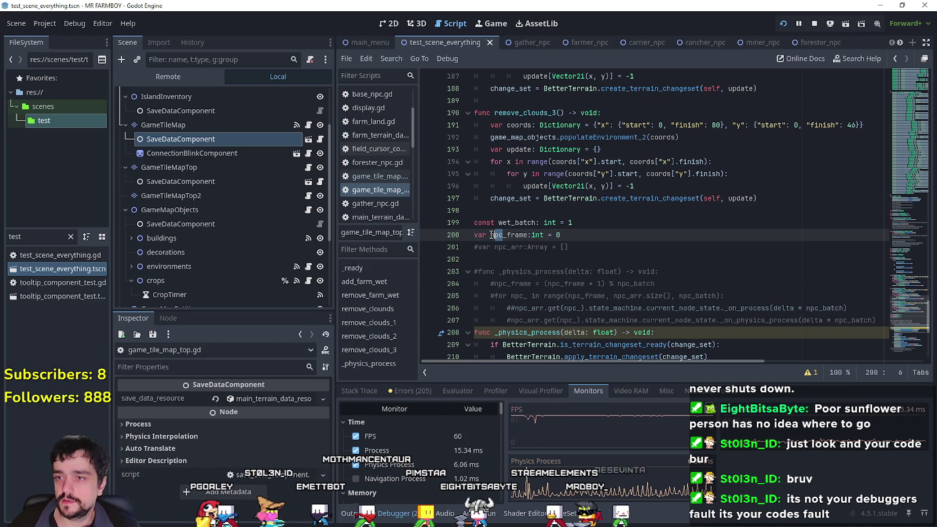
{"action": "type", "text": "wet"}
{"action": "left_click", "coordinate": [529, 251]}
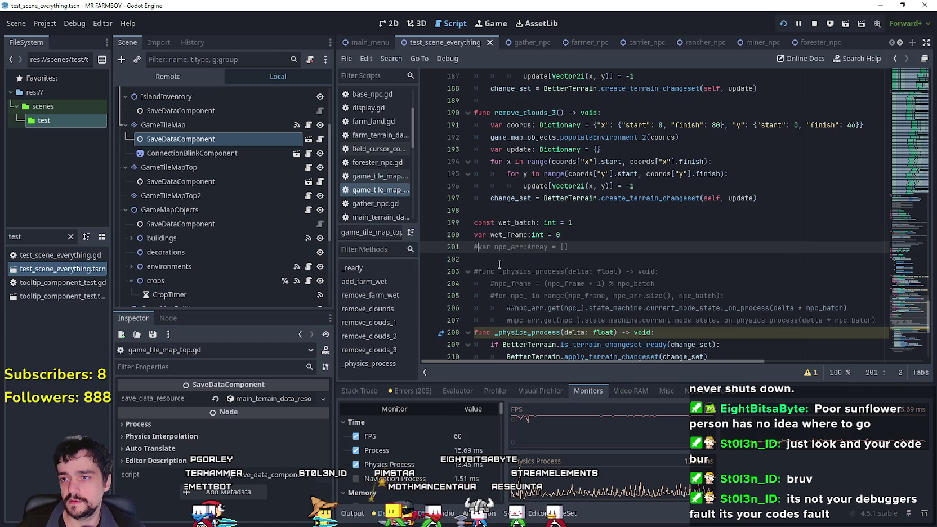
{"action": "scroll", "coordinate": [506, 256], "scroll_direction": "down", "scroll_amount": 1}
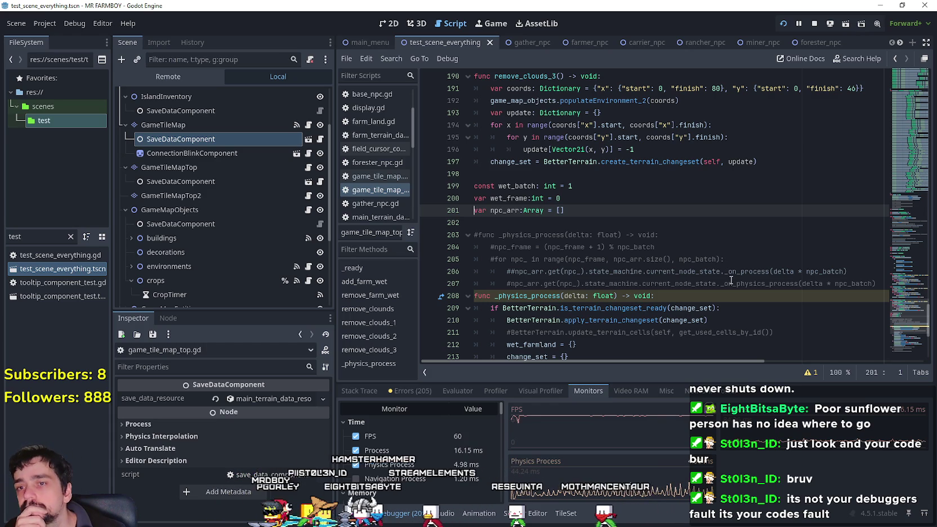
{"action": "double_click", "coordinate": [707, 259]}
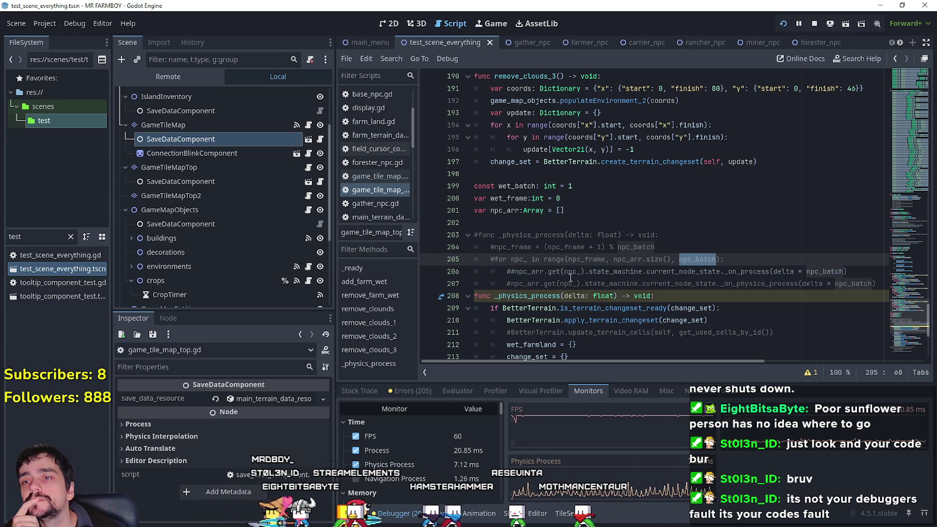
{"action": "double_click", "coordinate": [585, 259]}
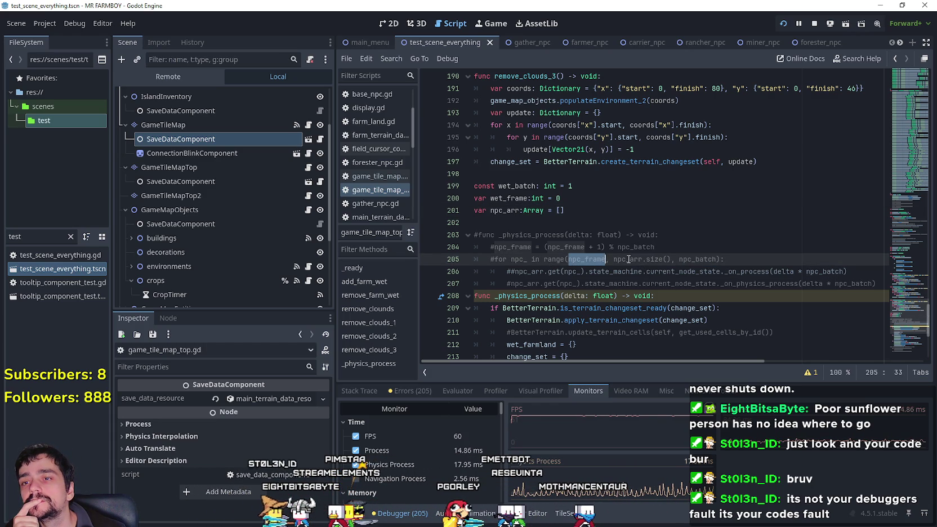
{"action": "double_click", "coordinate": [628, 259]}
{"action": "left_click_drag", "start_coordinate": [628, 259], "coordinate": [657, 262]}
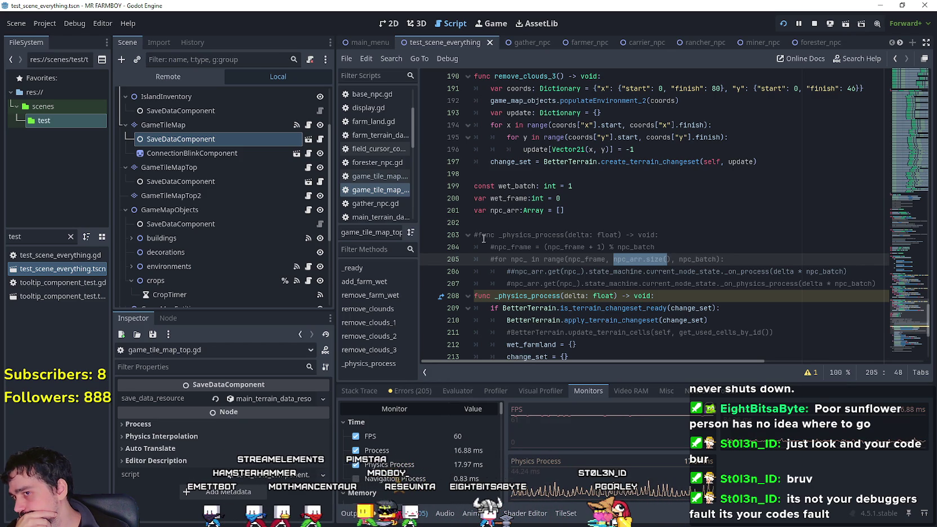
{"action": "left_click_drag", "start_coordinate": [502, 210], "coordinate": [494, 211]}
Rename npc_arr to wt_arr and add a blank line above the wet_farm_add check
{"action": "type", "text": "w"}
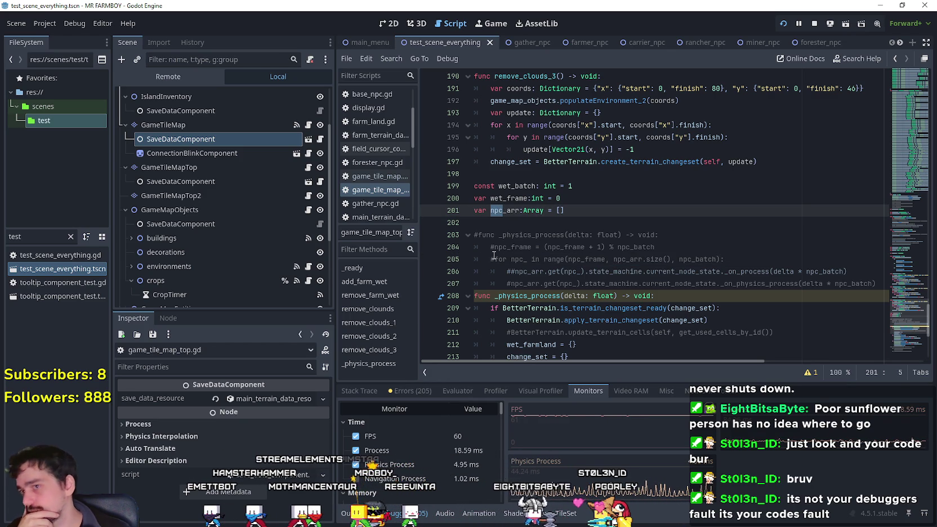
{"action": "type", "text": "t"}
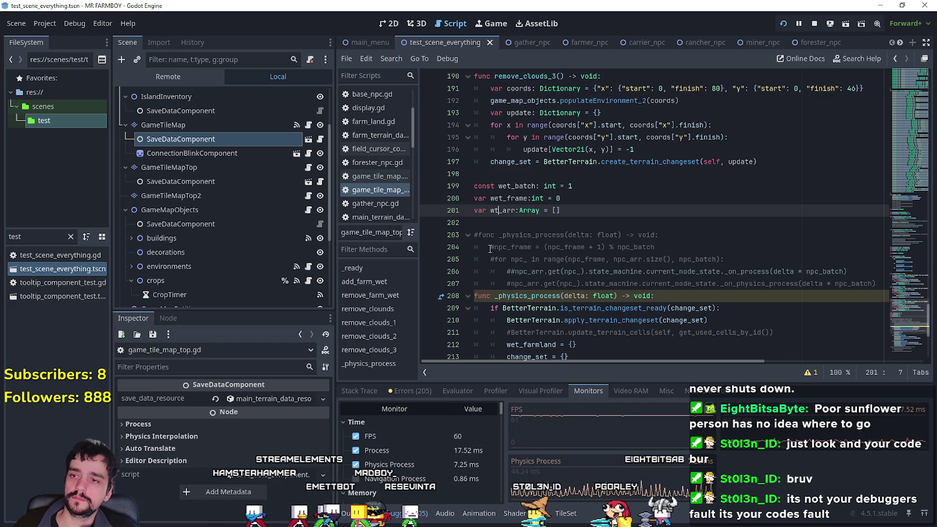
{"action": "scroll", "coordinate": [648, 302], "scroll_direction": "down", "scroll_amount": 4}
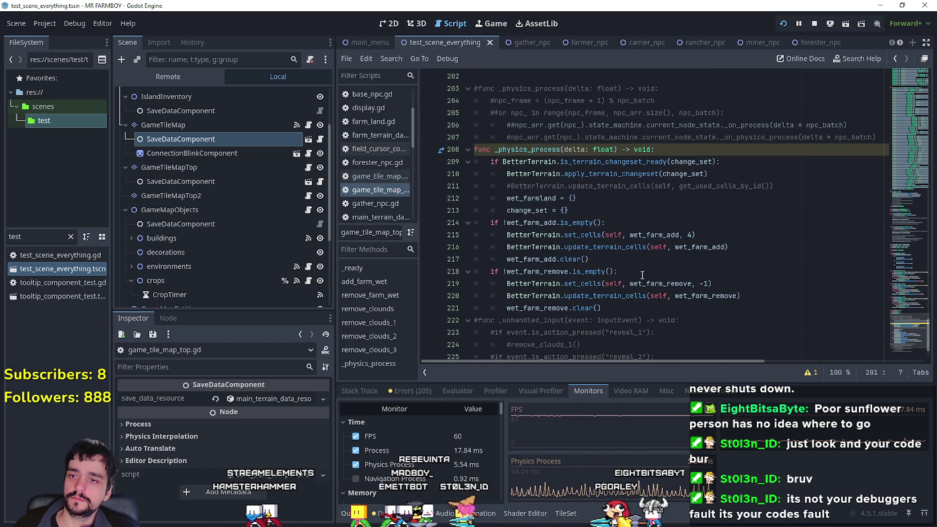
{"action": "left_click", "coordinate": [589, 227]}
{"action": "key", "text": "ctrl+shift+Return"}
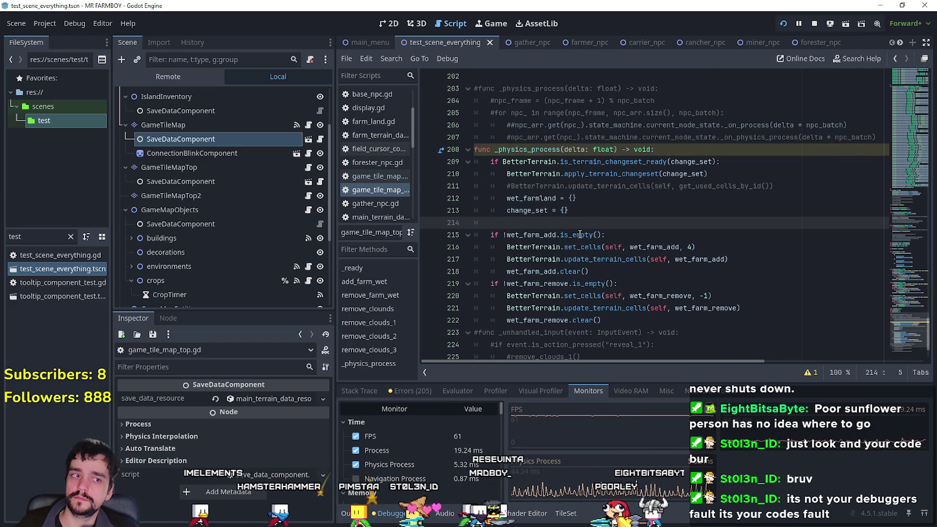
Copy the two commented batching lines into line 214 and uncomment the for-loop line
{"action": "scroll", "coordinate": [511, 125], "scroll_direction": "up", "scroll_amount": 3}
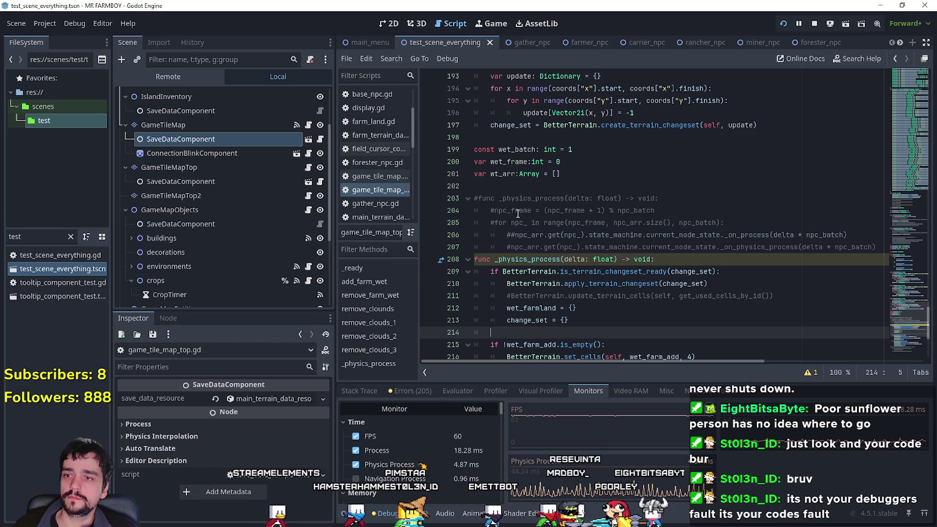
{"action": "left_click_drag", "start_coordinate": [726, 222], "coordinate": [476, 210]}
{"action": "scroll", "coordinate": [529, 287], "scroll_direction": "down", "scroll_amount": 1}
{"action": "key", "text": "ctrl+c"}
{"action": "left_click", "coordinate": [540, 295]}
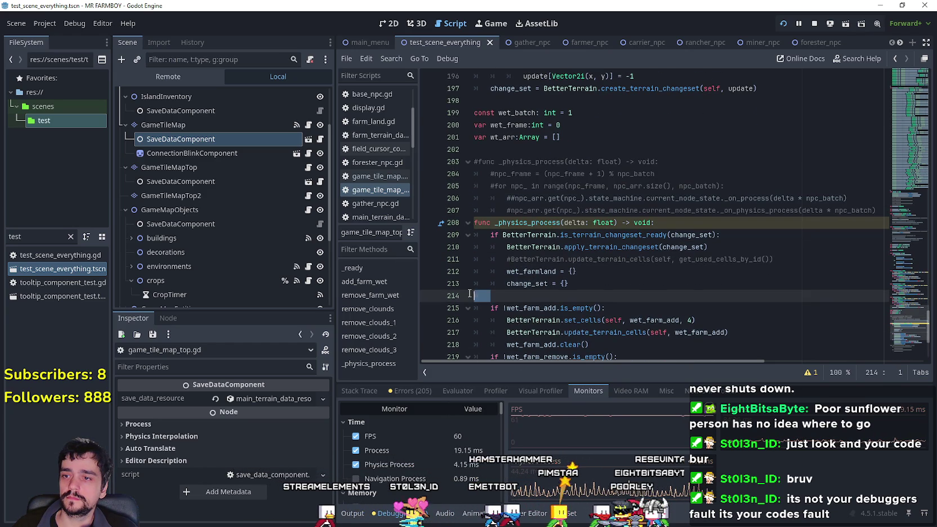
{"action": "key", "text": "ctrl+v"}
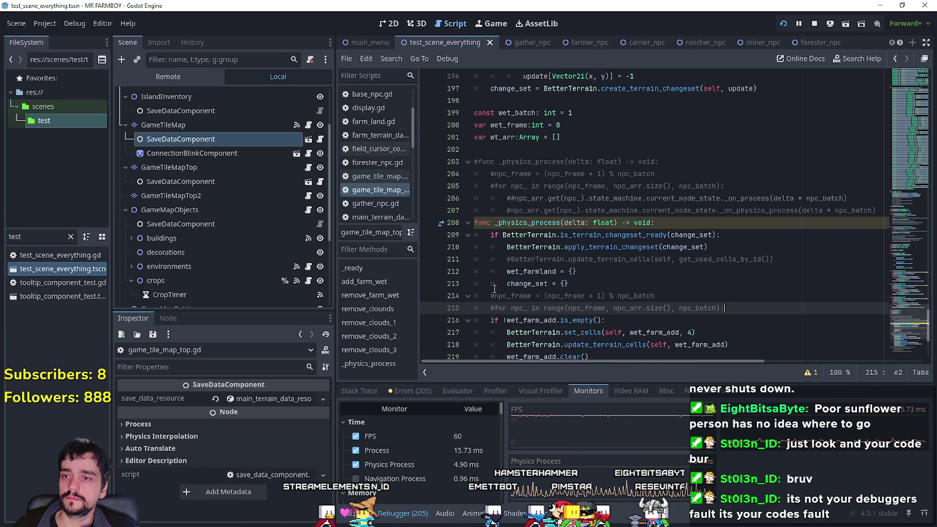
{"action": "left_click", "coordinate": [493, 295]}
{"action": "left_click", "coordinate": [493, 308]}
{"action": "key", "text": "BackSpace"}
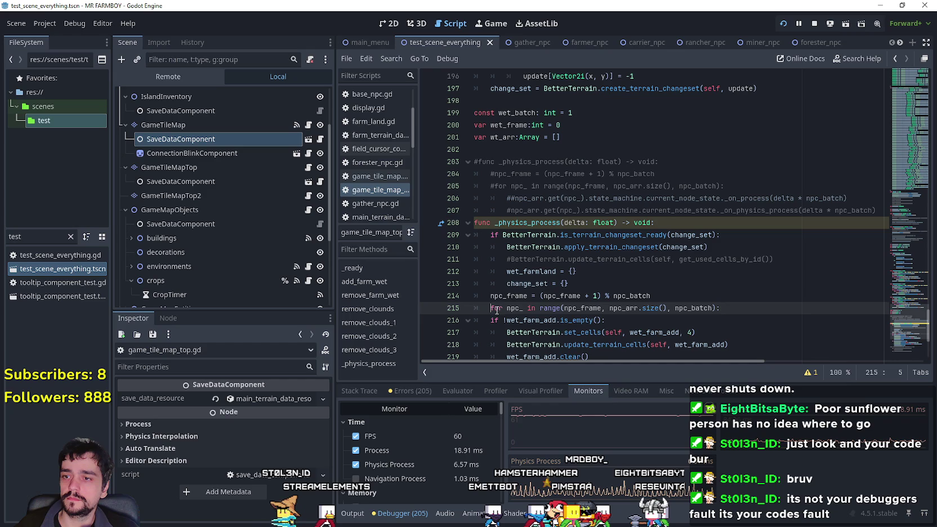
On line 214, replace npc_frame and npc_batch with wet_frame and wet_batch
{"action": "double_click", "coordinate": [508, 126]}
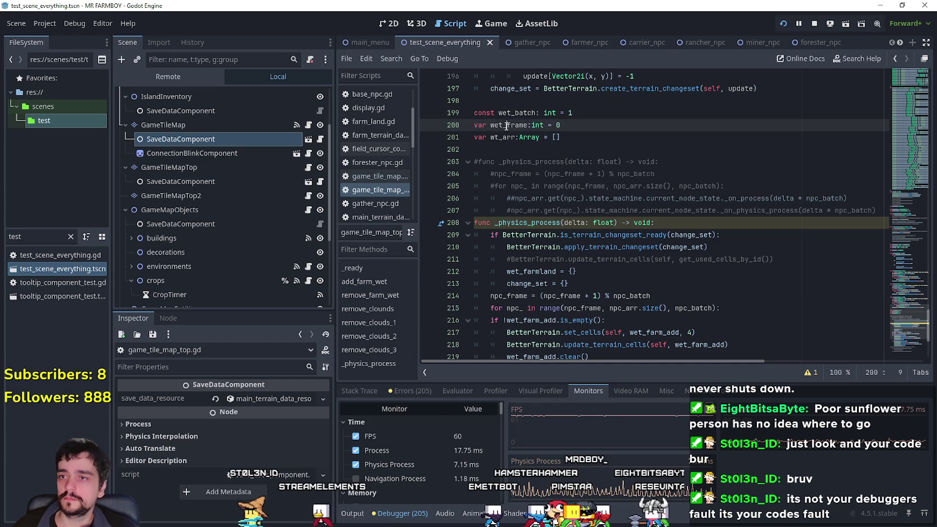
{"action": "double_click", "coordinate": [509, 295]}
{"action": "key", "text": "ctrl+v"}
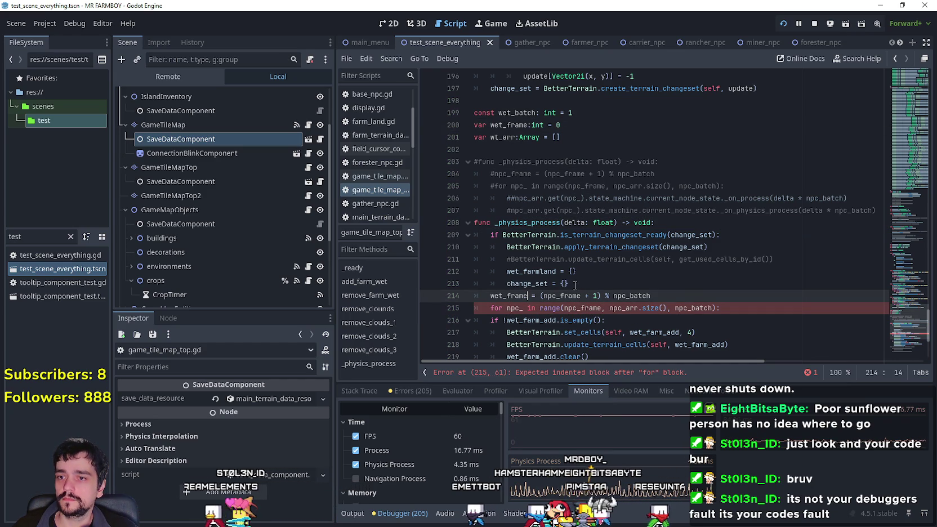
{"action": "double_click", "coordinate": [563, 295]}
{"action": "type", "text": "wet_frame"}
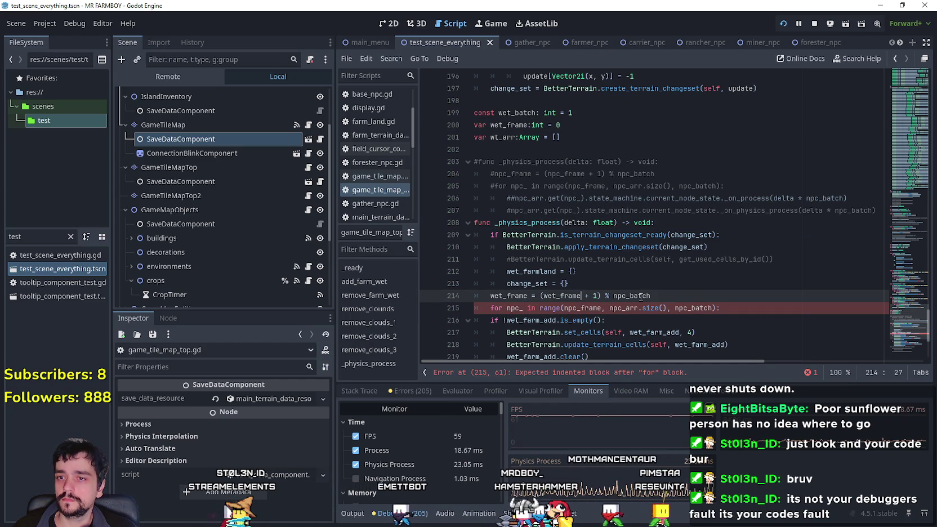
{"action": "double_click", "coordinate": [499, 112]}
{"action": "double_click", "coordinate": [641, 295]}
{"action": "key", "text": "ctrl+v"}
Edit the npc_ loop variable and make the for-loop iterate over wt_arr
{"action": "double_click", "coordinate": [514, 308]}
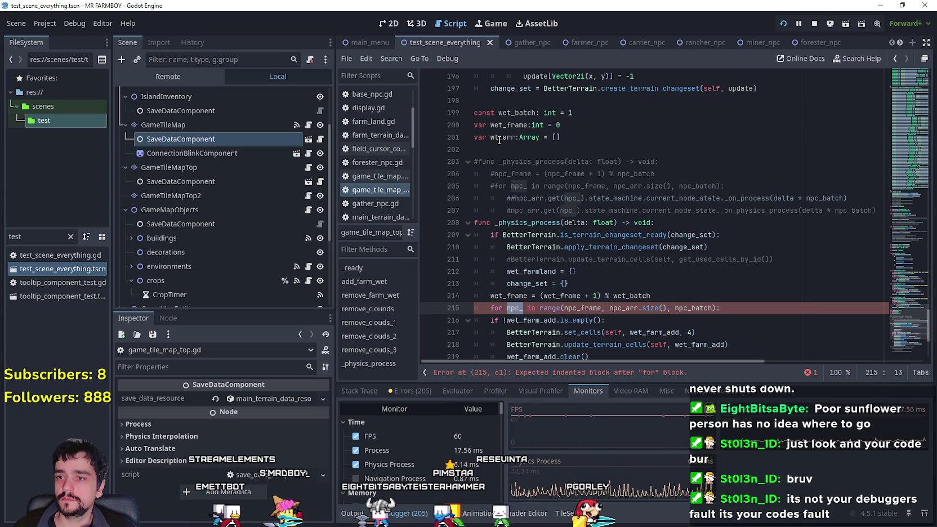
{"action": "left_click", "coordinate": [515, 308]}
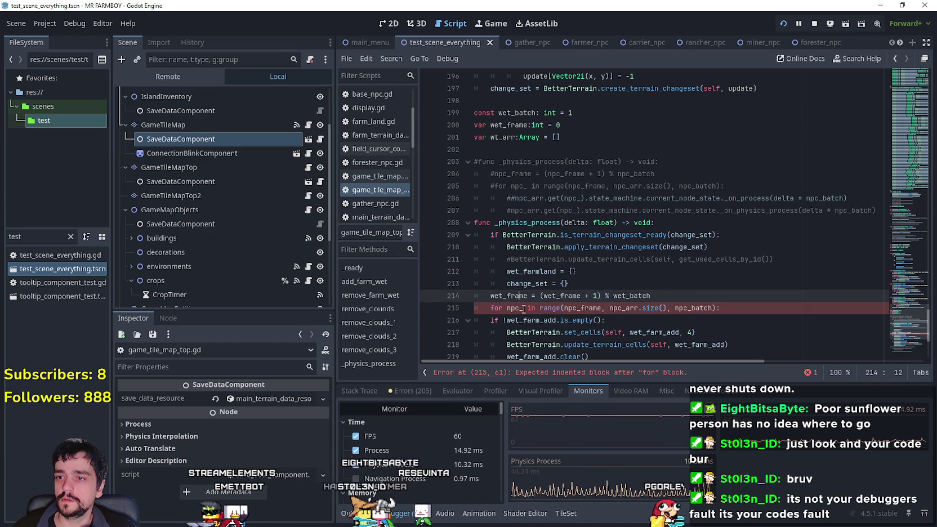
{"action": "type", "text": "wet"}
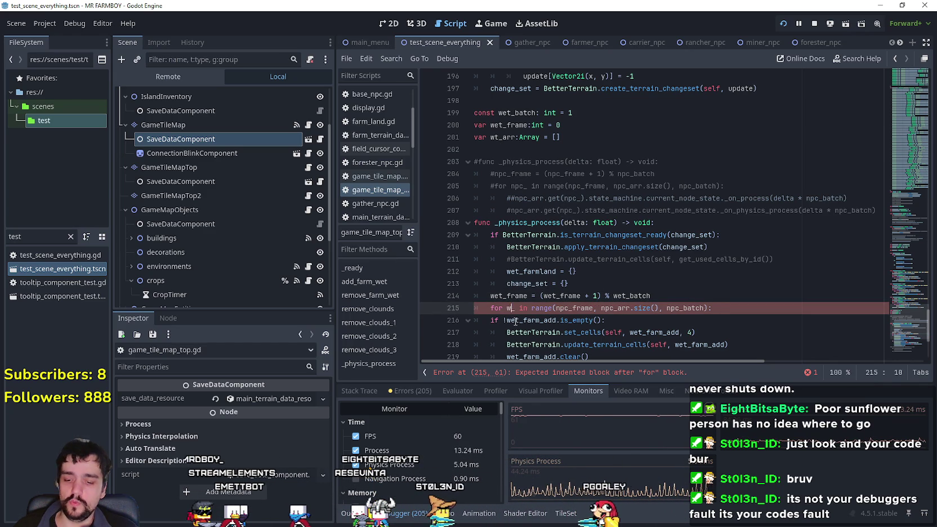
{"action": "double_click", "coordinate": [507, 137]}
{"action": "double_click", "coordinate": [621, 308]}
{"action": "key", "text": "ctrl+v"}
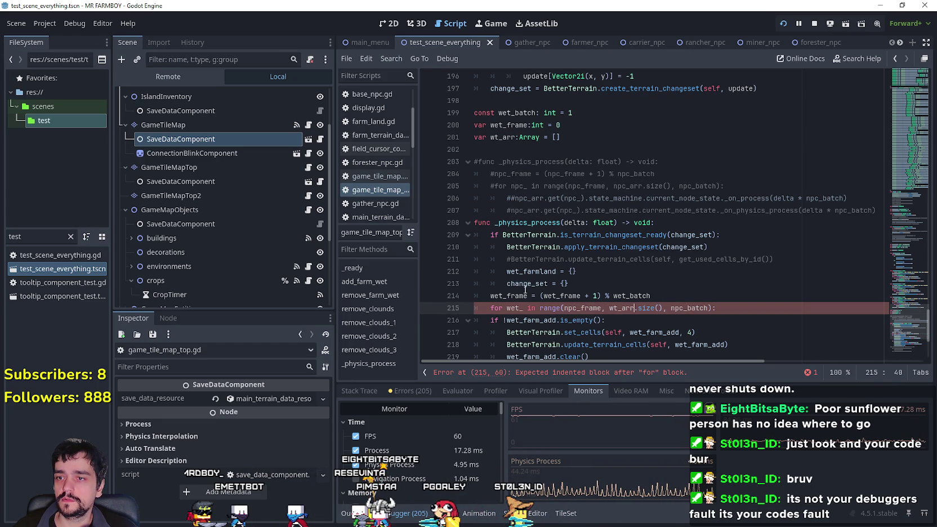
Swap npc_batch and npc_frame for wet_batch and wet_frame in the loop header, then start its body
{"action": "left_click", "coordinate": [563, 295]}
{"action": "double_click", "coordinate": [632, 297]}
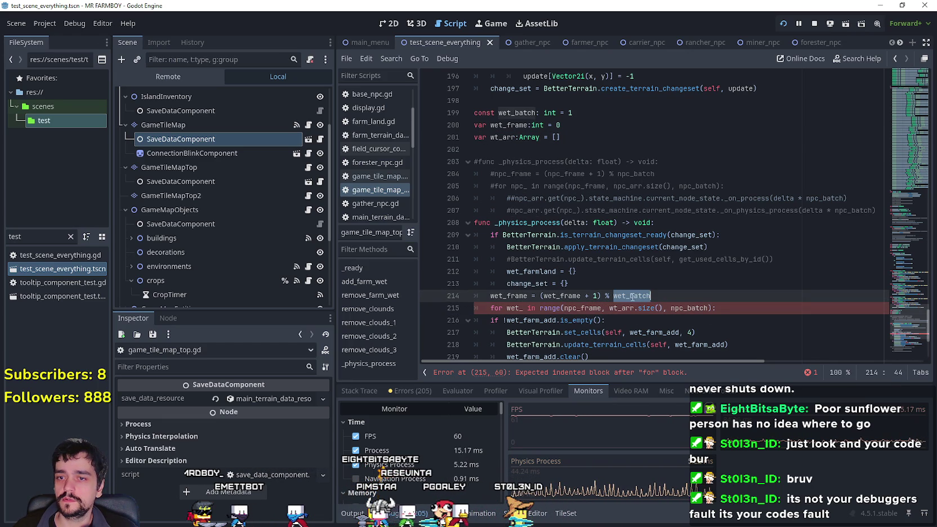
{"action": "key", "text": "ctrl+c"}
{"action": "double_click", "coordinate": [689, 308]}
{"action": "key", "text": "ctrl+v"}
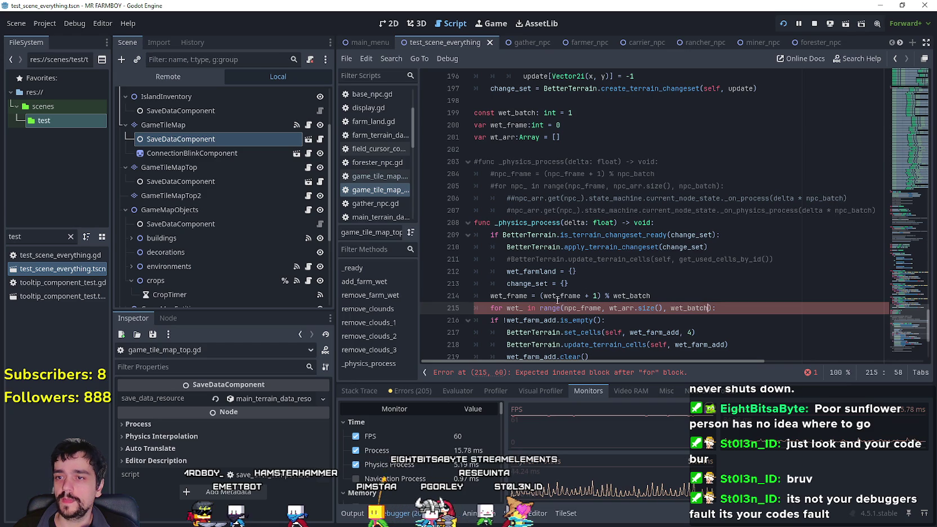
{"action": "double_click", "coordinate": [559, 295]}
{"action": "key", "text": "ctrl+c"}
{"action": "double_click", "coordinate": [562, 308]}
{"action": "key", "text": "ctrl+v"}
{"action": "left_click", "coordinate": [732, 306]}
{"action": "key", "text": "Return"}
Select the wet_farm_add update and clear lines further down
{"action": "scroll", "coordinate": [633, 263], "scroll_direction": "down", "scroll_amount": 3}
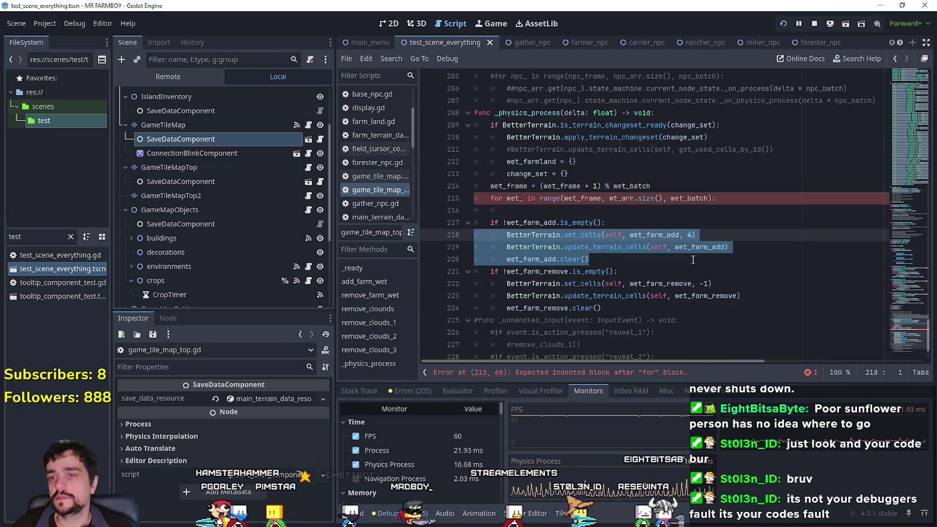
{"action": "left_click", "coordinate": [723, 246]}
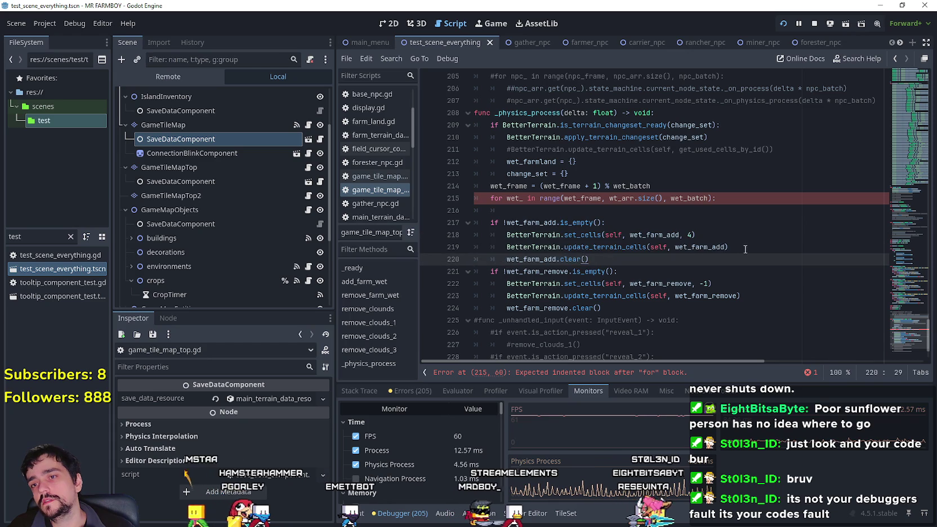
{"action": "left_click_drag", "start_coordinate": [728, 246], "coordinate": [618, 246]}
{"action": "left_click_drag", "start_coordinate": [534, 247], "coordinate": [475, 236]}
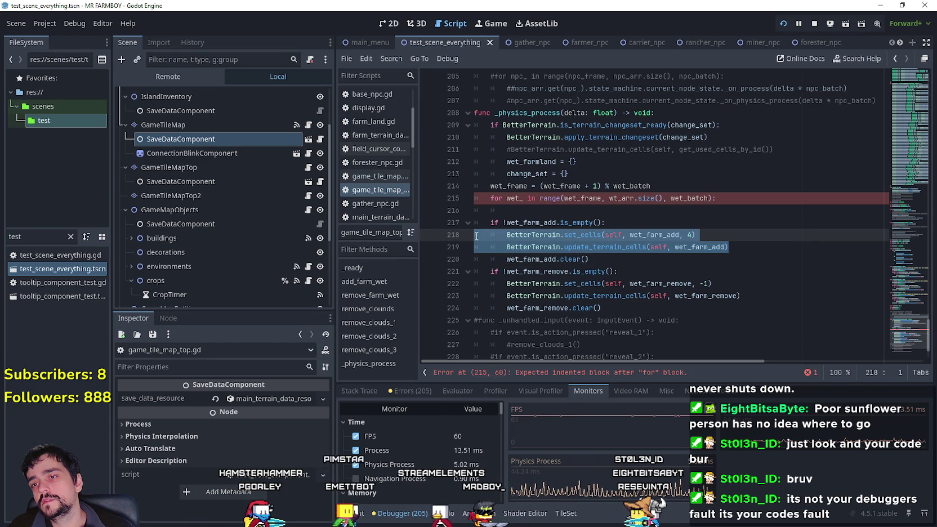
{"action": "left_click", "coordinate": [589, 259]}
{"action": "left_click_drag", "start_coordinate": [589, 259], "coordinate": [506, 247]}
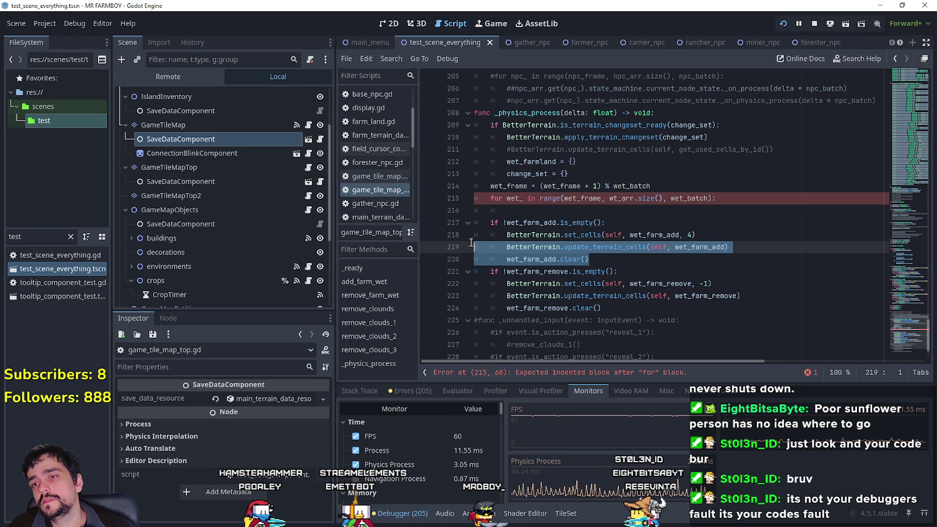